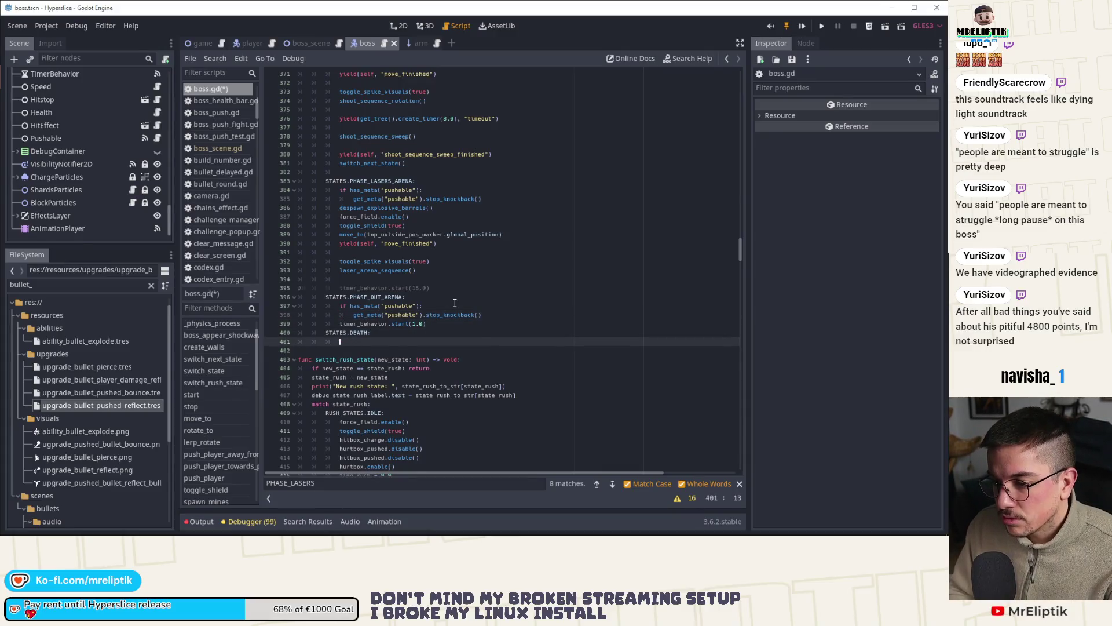
# Step: Paste the pushable stop_knockback block under STATES.DEATH, save boss.gd, and go to _on_Hurtbox_took_damage
pyautogui.write('if has_meta("pushable"): \t\t\t\tget_meta("pushable").stop_knockback()')
pyautogui.hotkey('ctrl', 's')
pyautogui.scroll(-5, 203, 458)
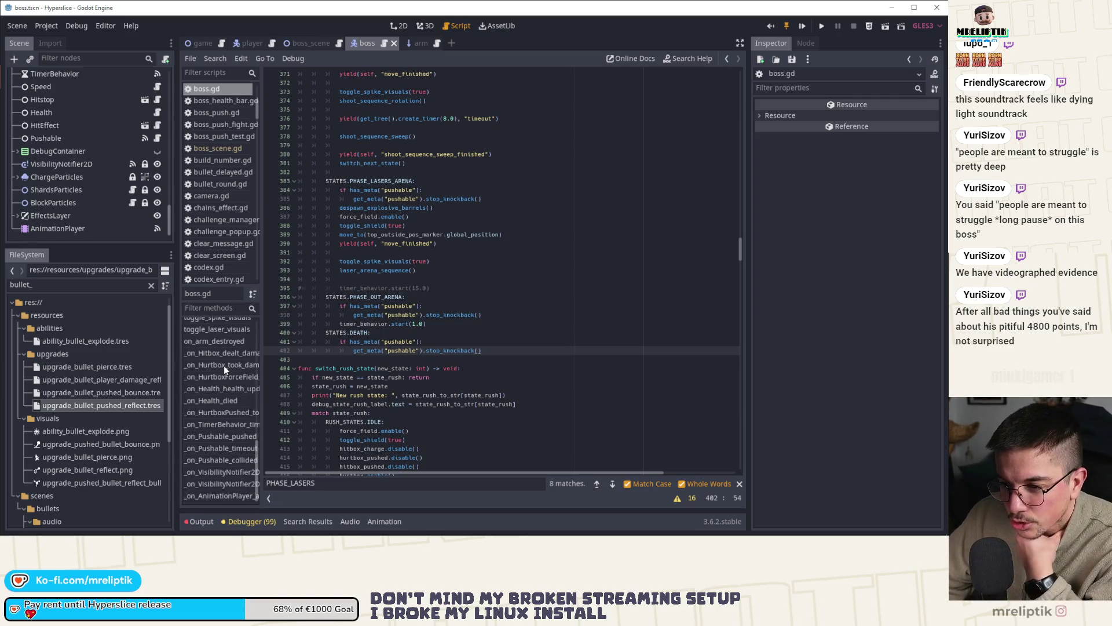
pyautogui.click(224, 366)
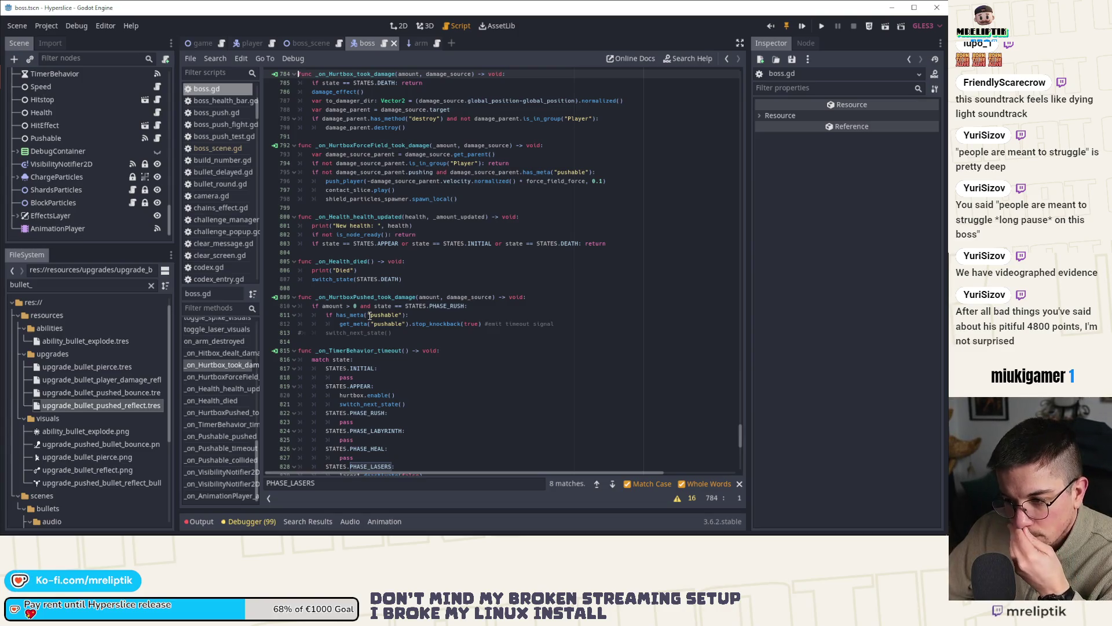
# Step: Run Hyperslice in debug and check the pause menu, solo Leaderboards, and Continue Run prompt
pyautogui.click(802, 27)
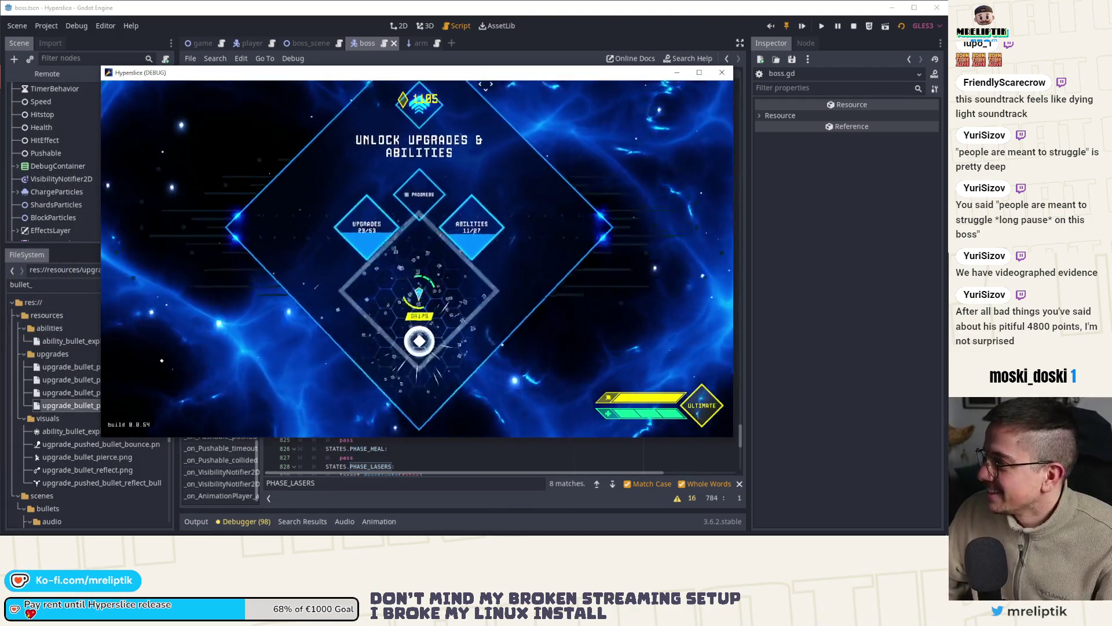
pyautogui.press('Escape')
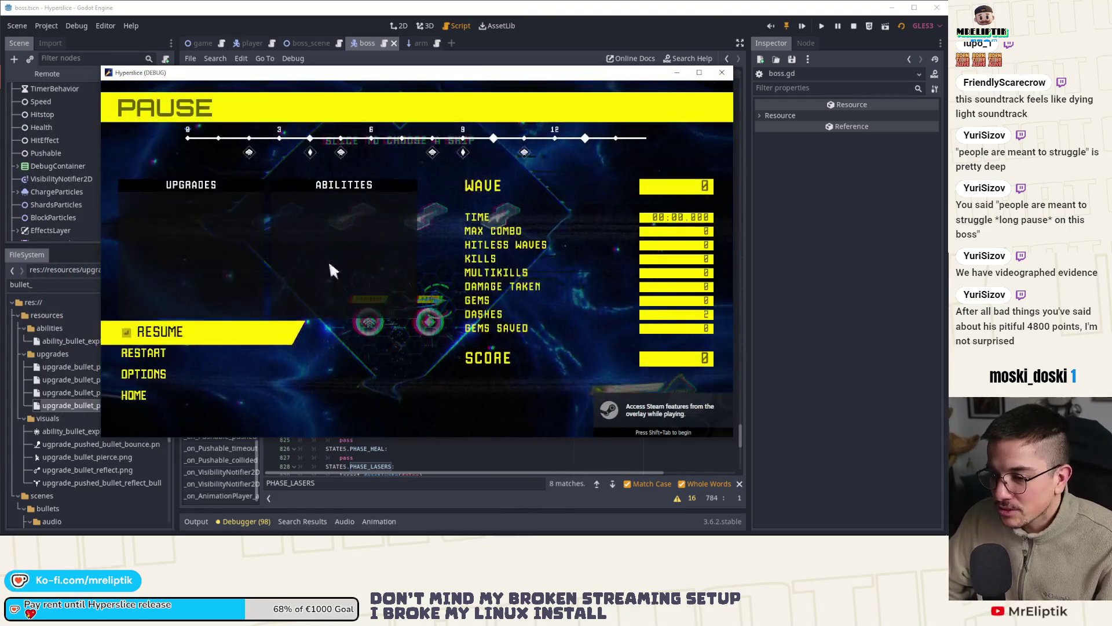
pyautogui.click(162, 399)
pyautogui.press('Right')
pyautogui.press('Return')
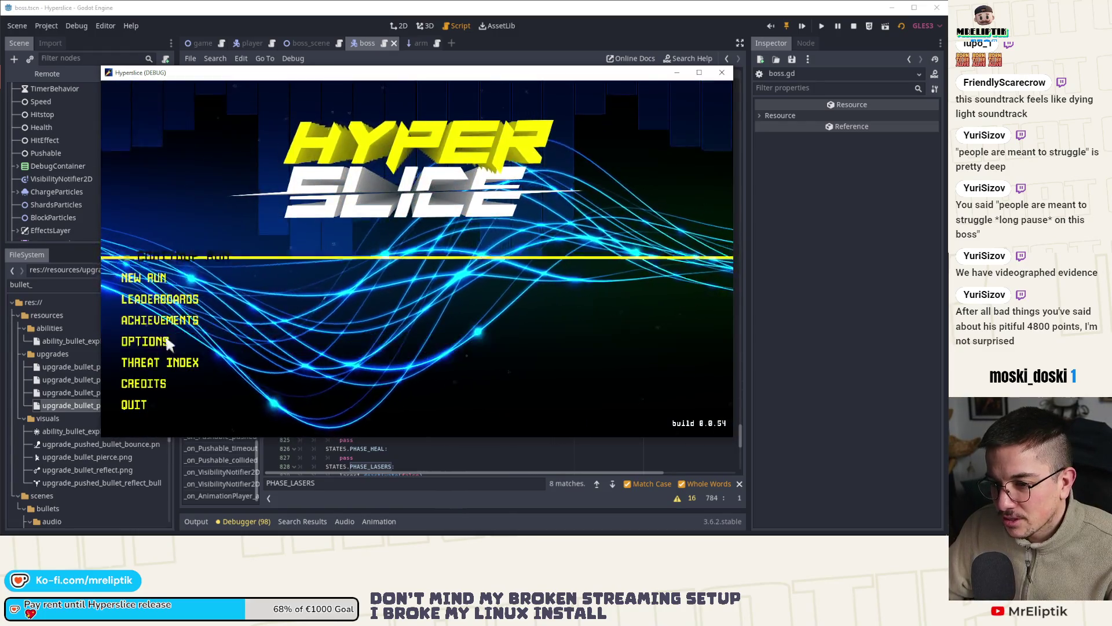
pyautogui.click(174, 299)
pyautogui.click(552, 140)
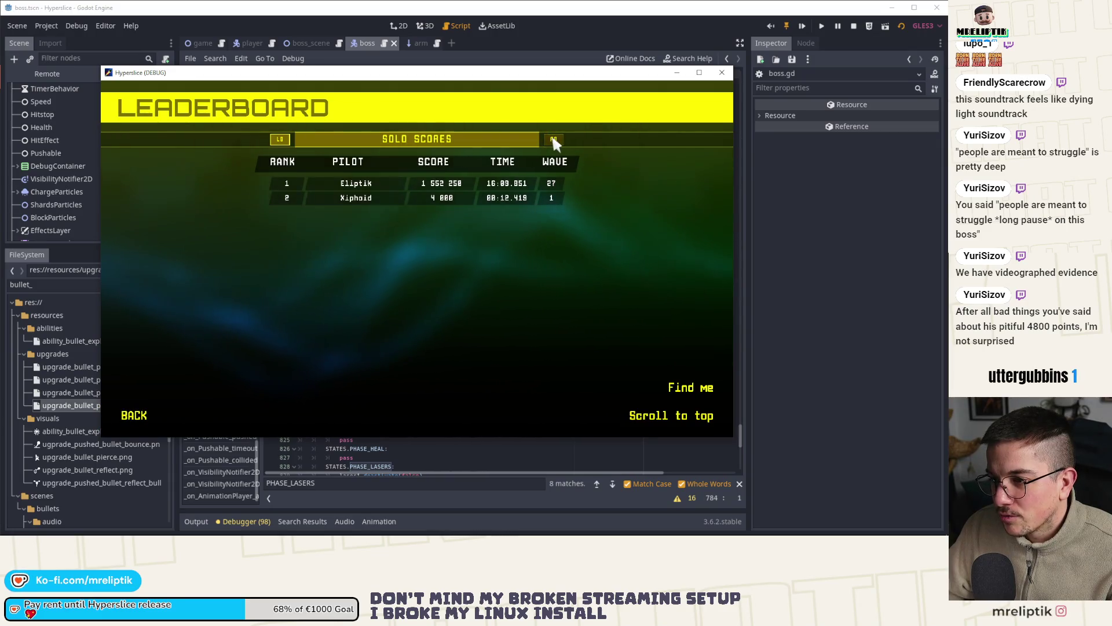
pyautogui.press('Escape')
pyautogui.press('g')
pyautogui.press('Escape')
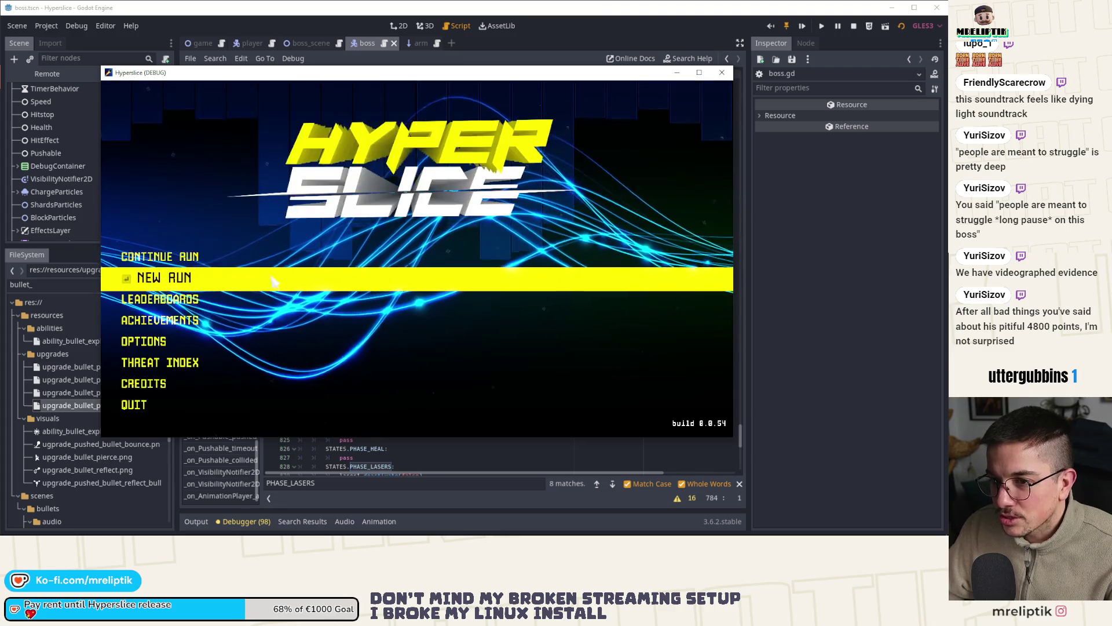
pyautogui.click(185, 256)
pyautogui.click(315, 335)
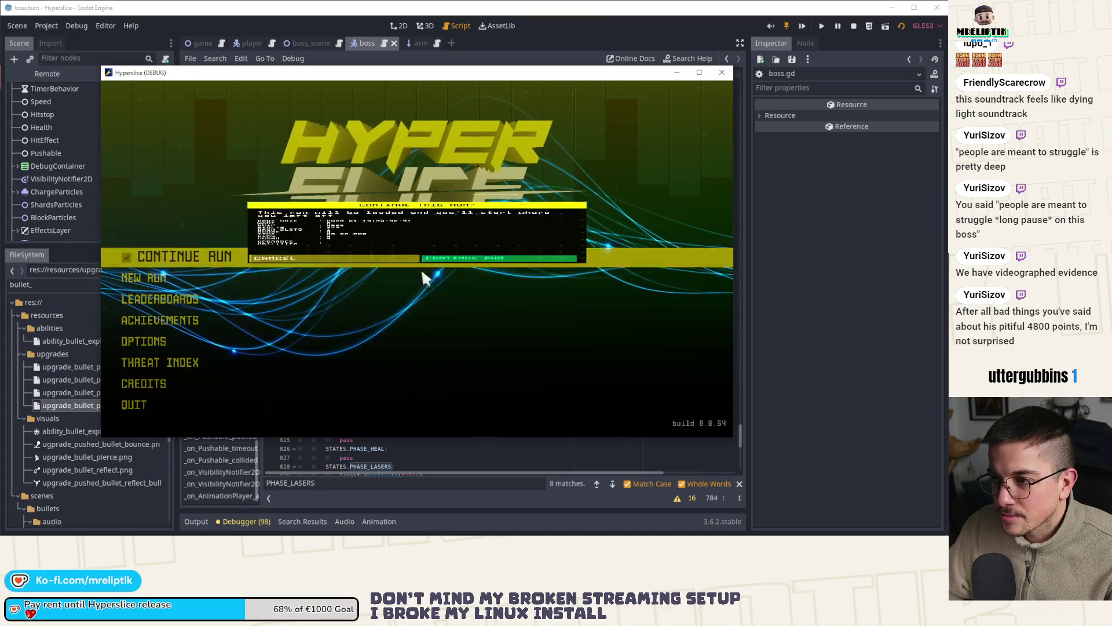
# Step: Stop the game with F8, relaunch it with F5, and move its window right
pyautogui.press('F8')
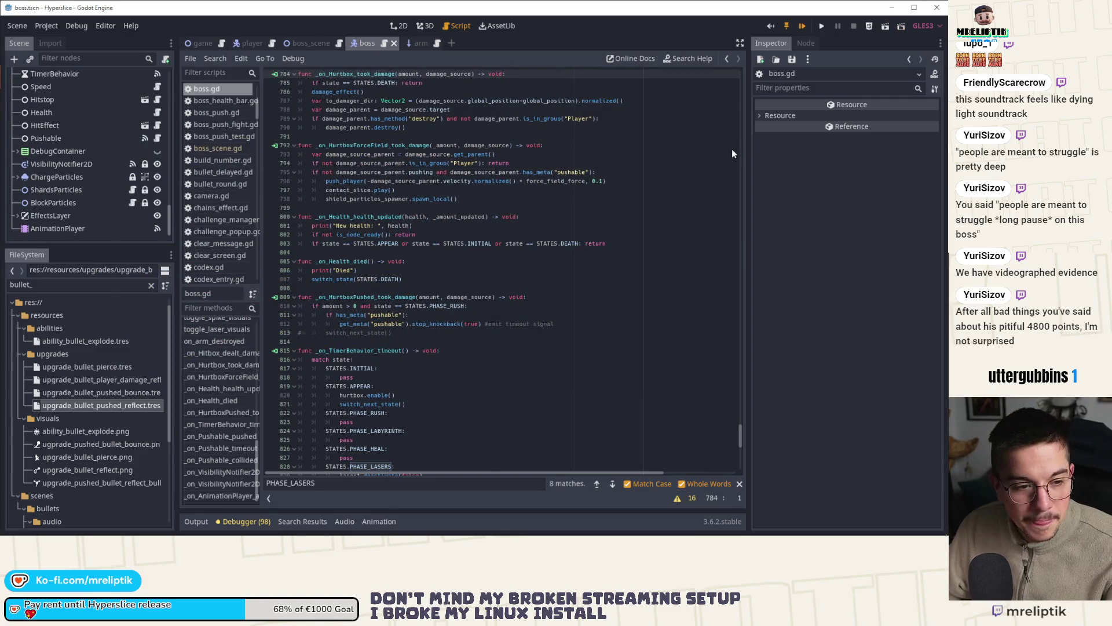
pyautogui.press('F5')
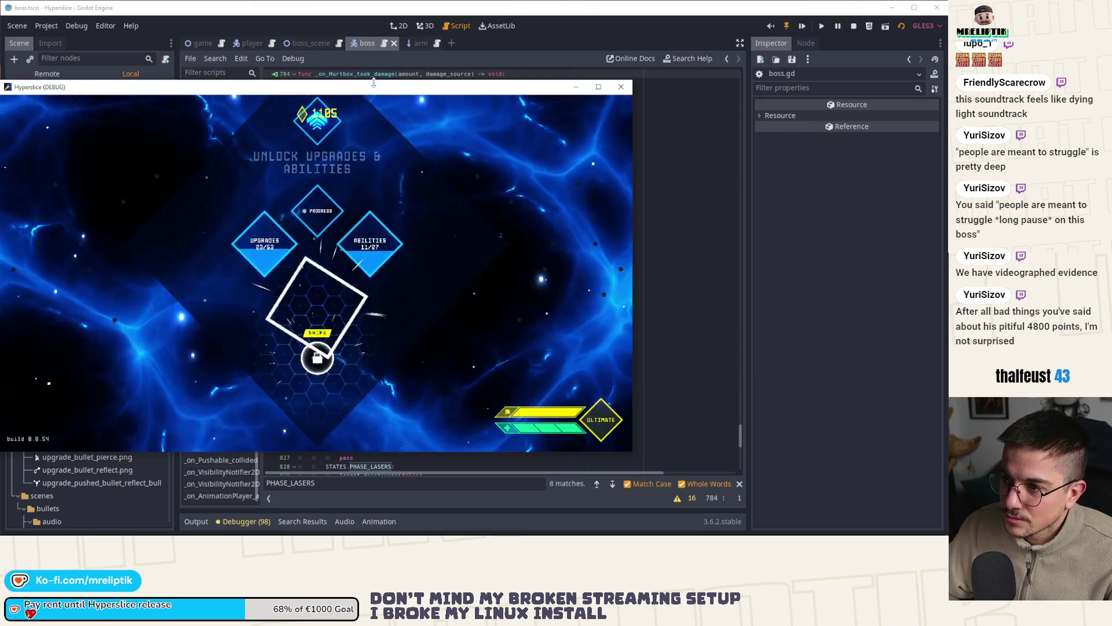
pyautogui.moveTo(373, 88); pyautogui.dragTo(493, 88)
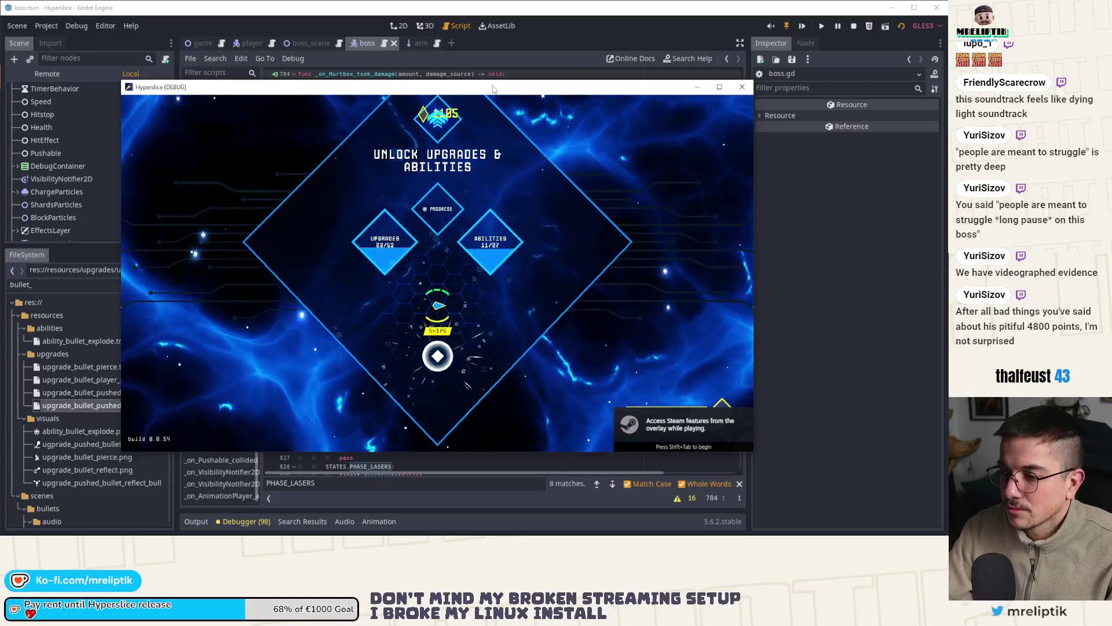
pyautogui.press('Down')
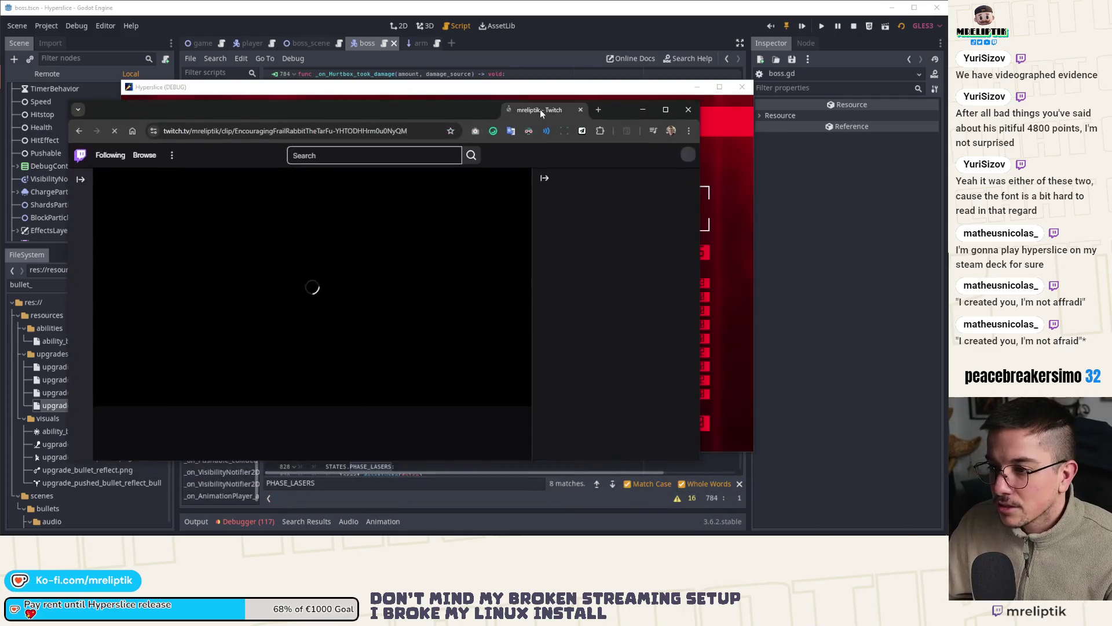
# Step: Maximize the browser window showing the recorded Twitch clip
pyautogui.doubleClick(491, 110)
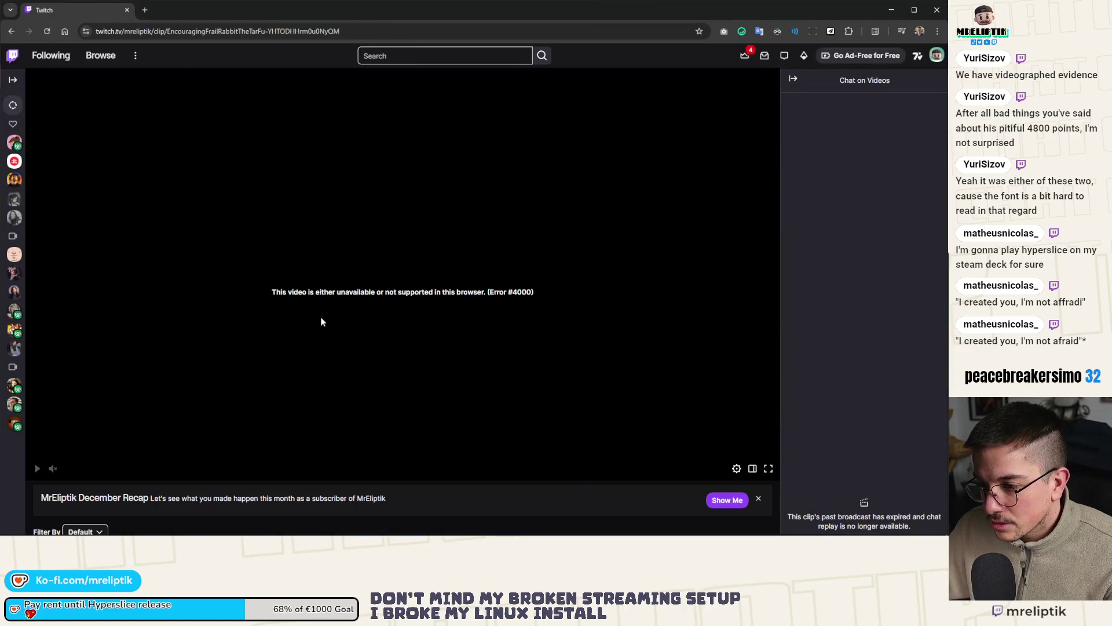
# Step: Reload the clip page and set the playback speed to 0.25x
pyautogui.scroll(-6, 295, 359)
pyautogui.scroll(7, 219, 337)
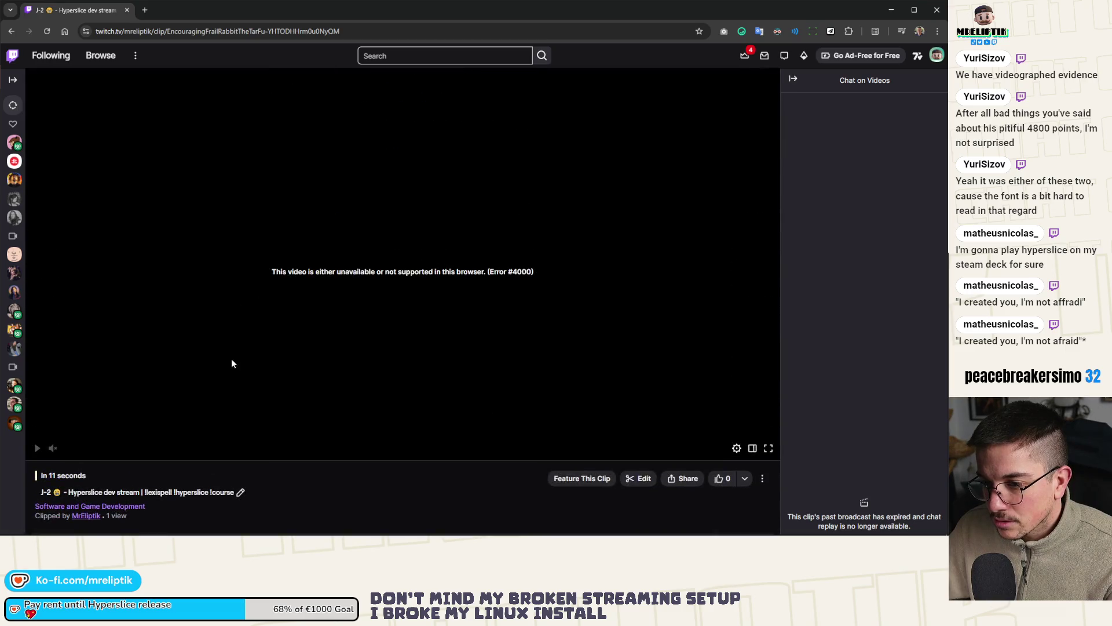
pyautogui.click(47, 32)
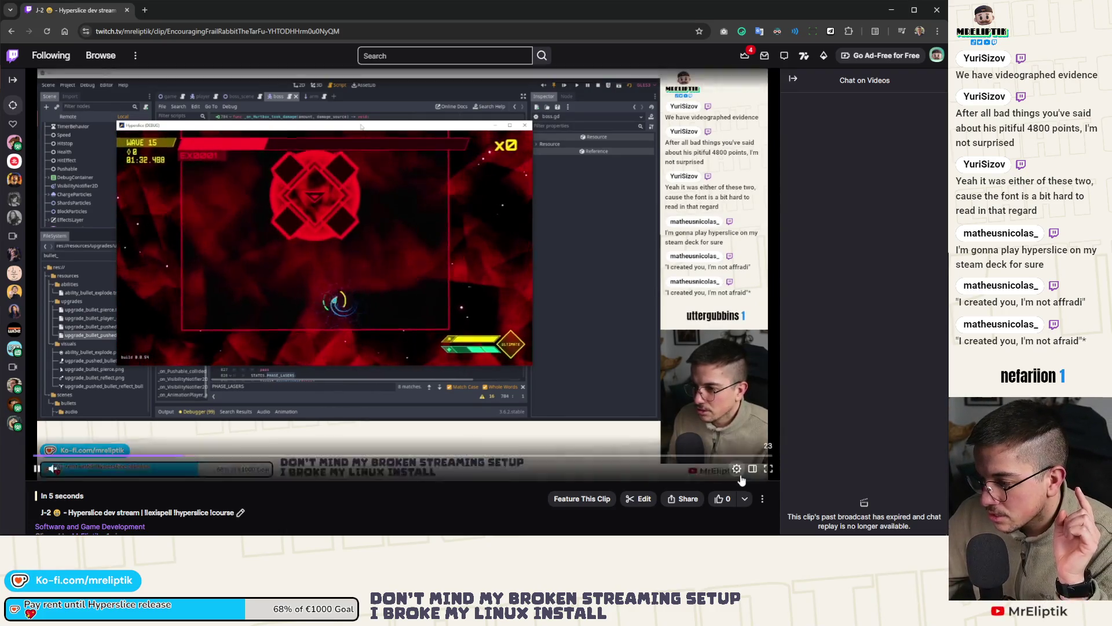
pyautogui.click(738, 470)
pyautogui.click(740, 360)
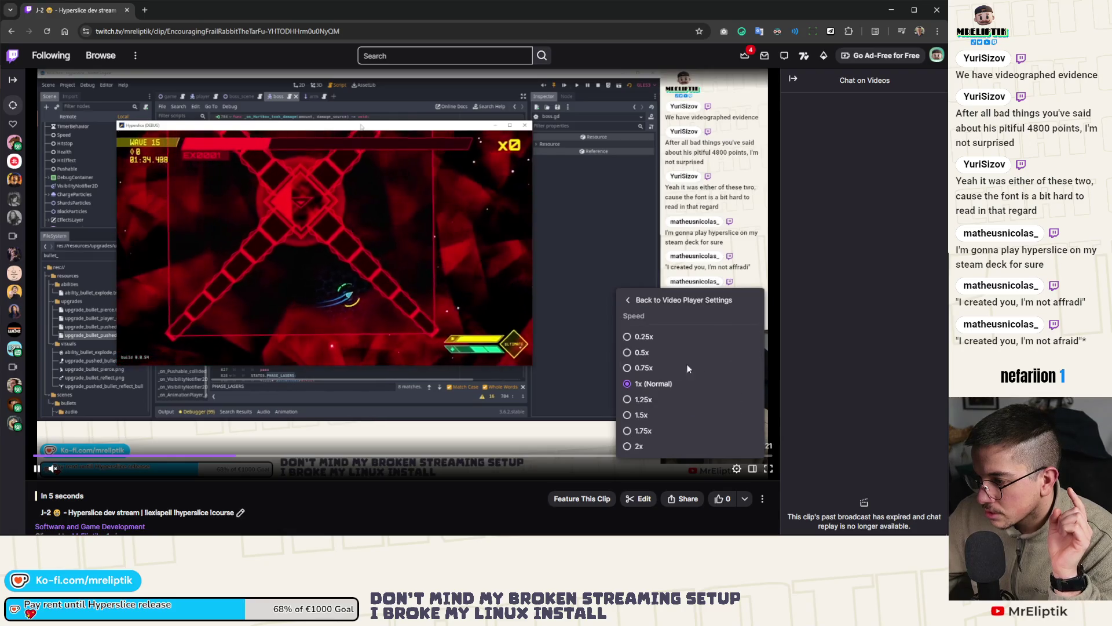
pyautogui.click(640, 335)
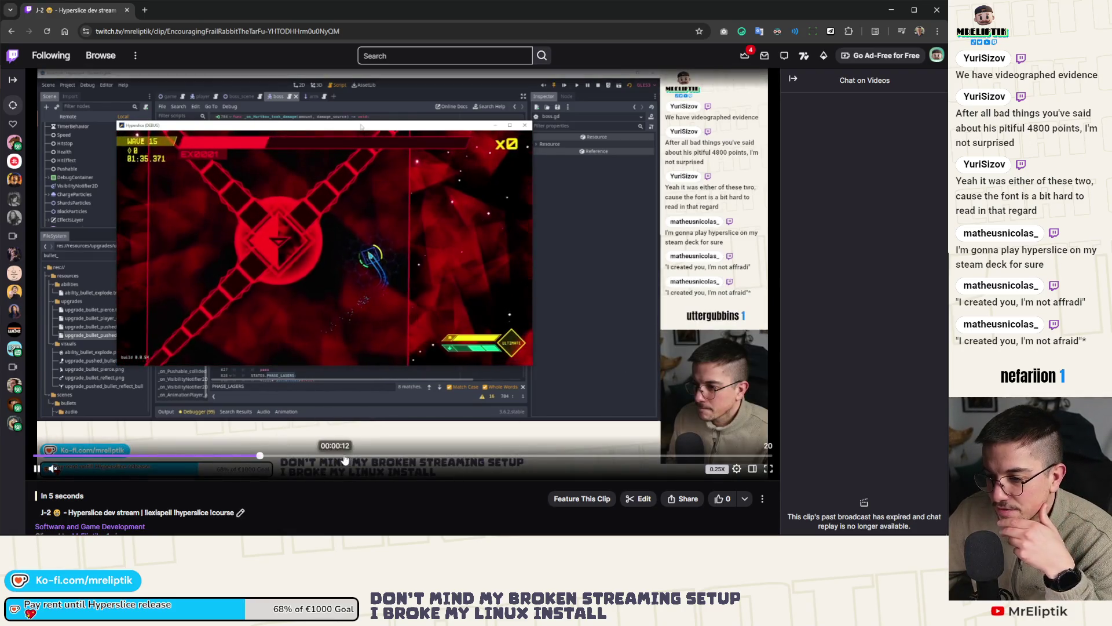
# Step: Scrub the clip around 01:39–01:51 and pause on the ship's death, then edit the title
pyautogui.click(354, 456)
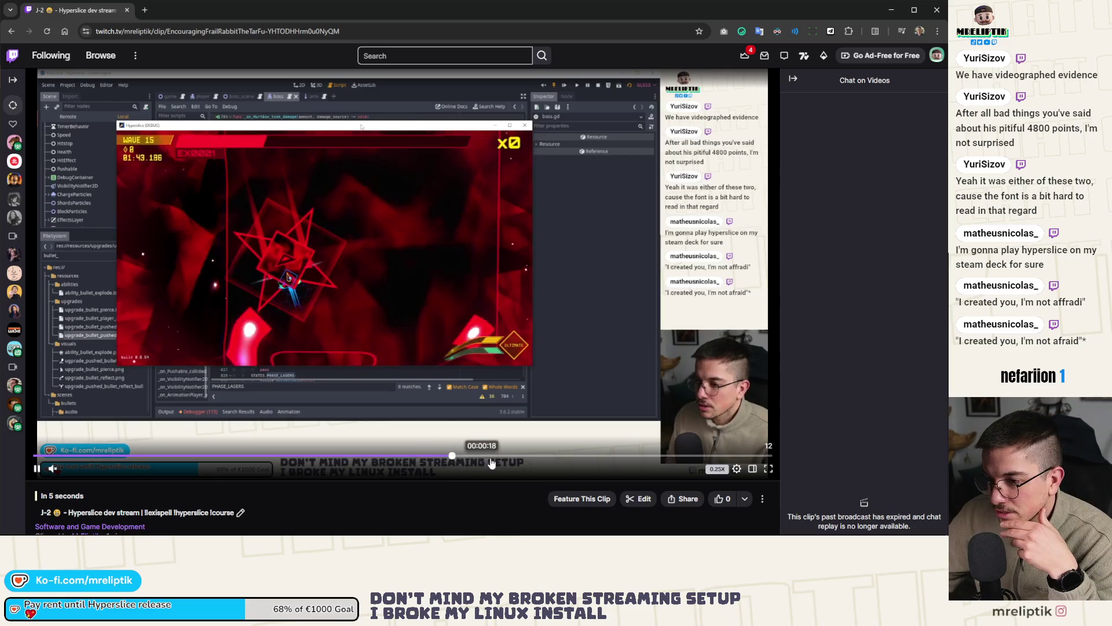
pyautogui.click(561, 456)
pyautogui.click(597, 456)
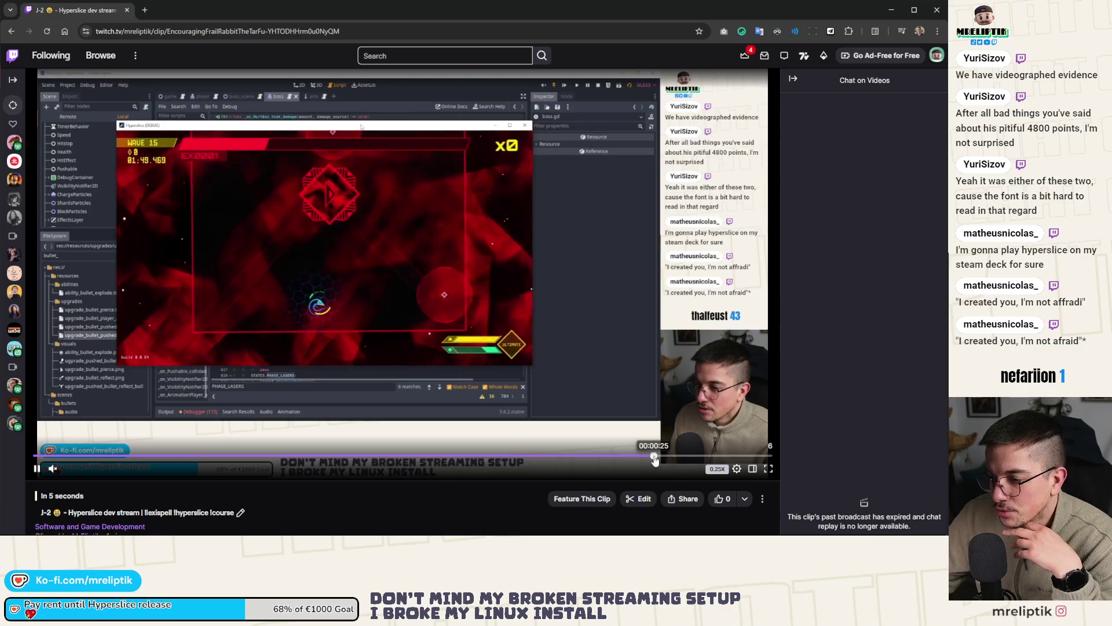
pyautogui.click(646, 456)
pyautogui.click(600, 457)
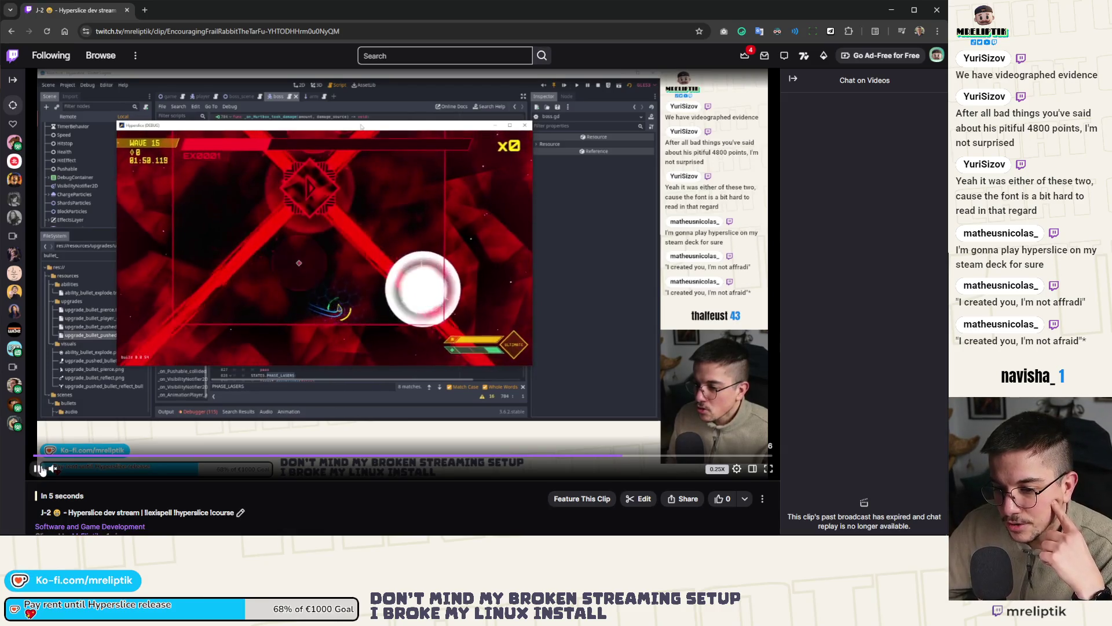
pyautogui.click(315, 278)
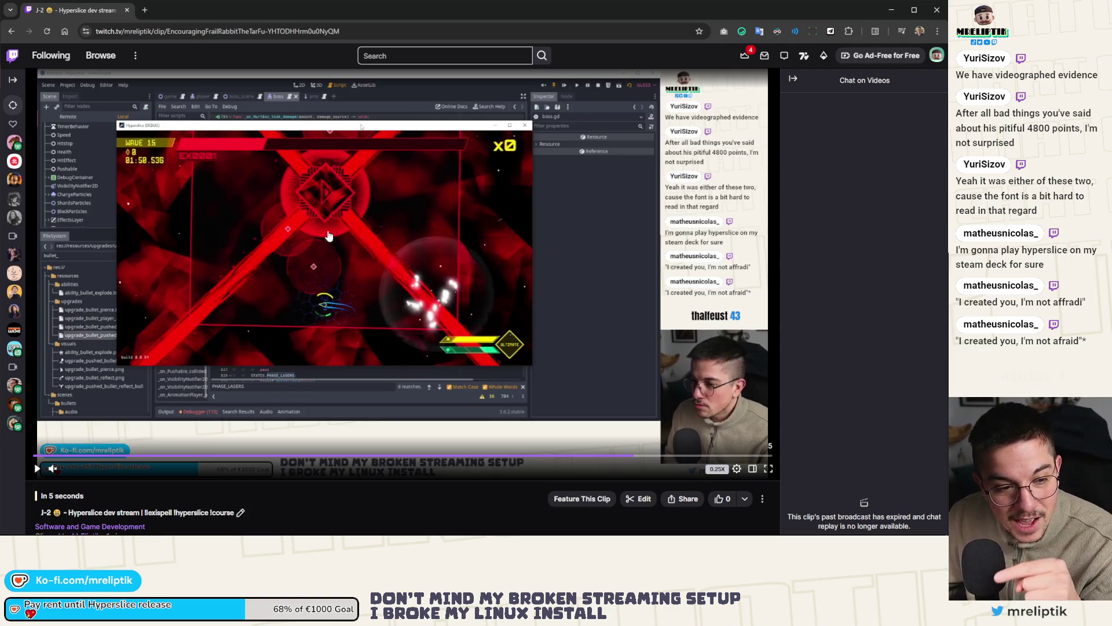
pyautogui.click(36, 470)
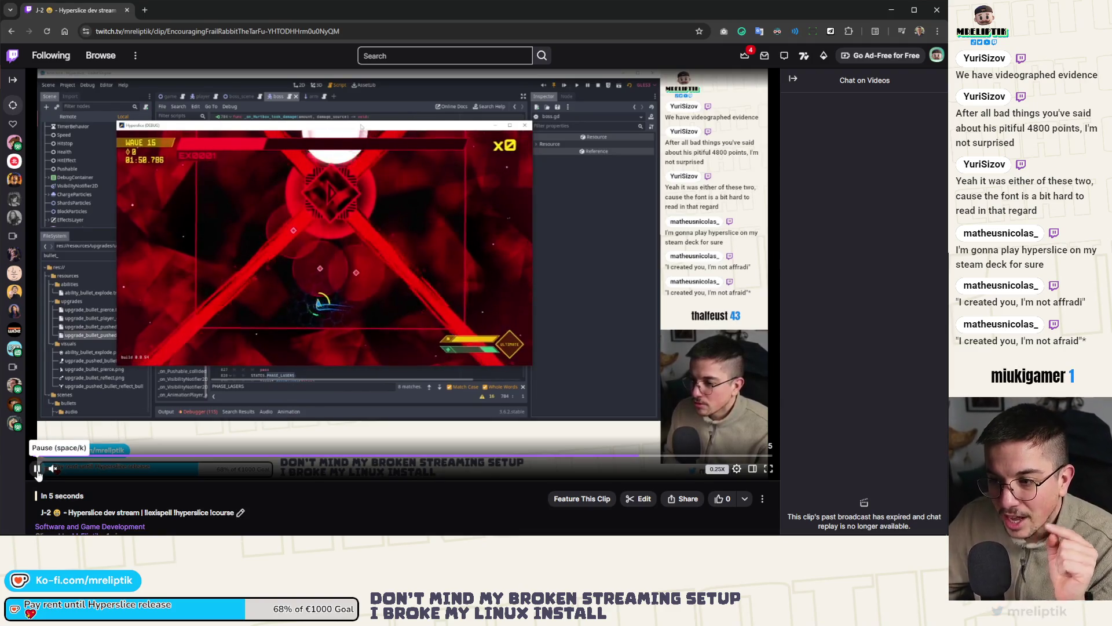
pyautogui.click(321, 230)
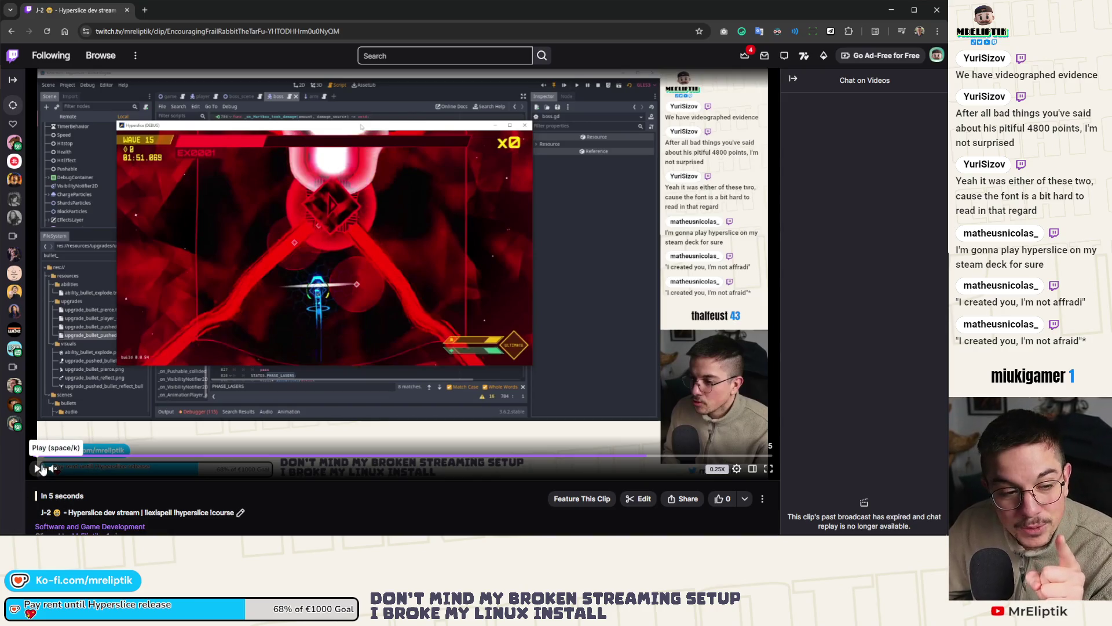
pyautogui.click(38, 469)
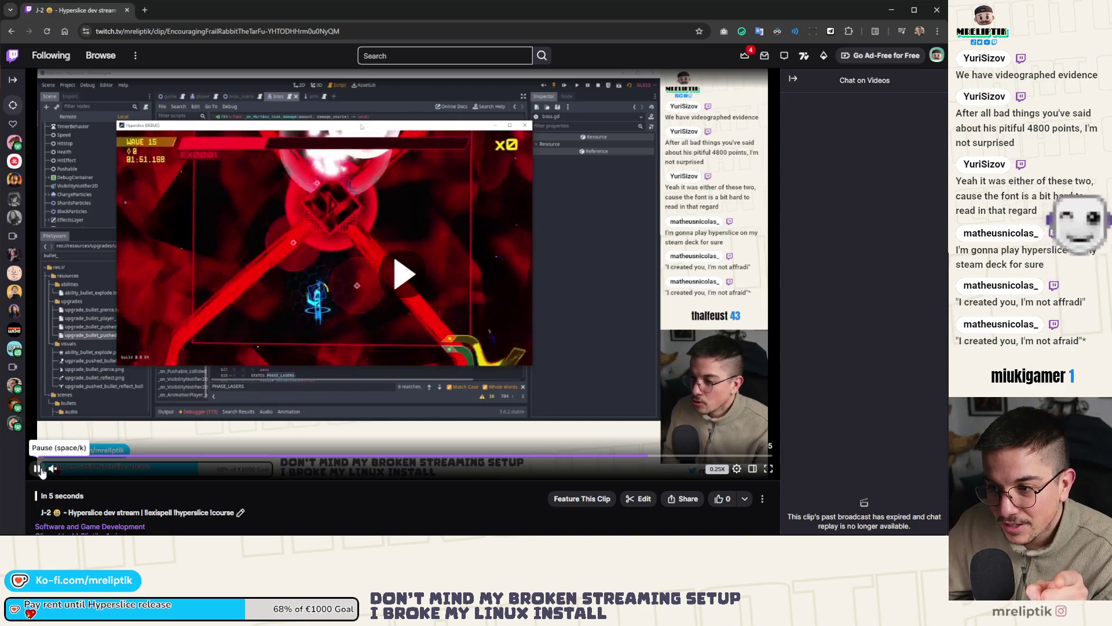
pyautogui.click(350, 217)
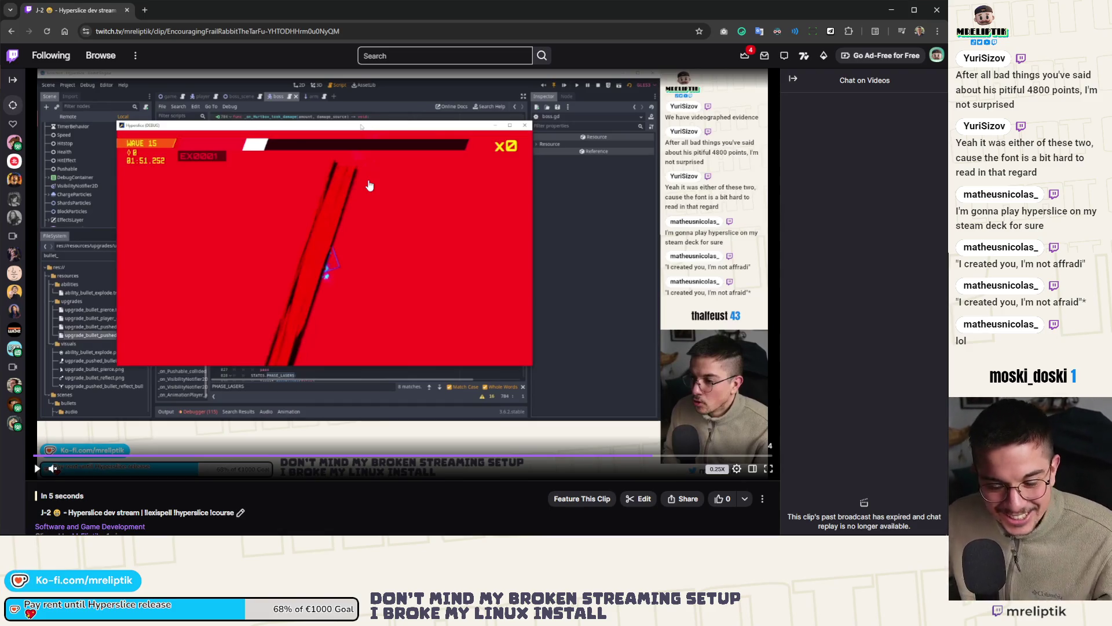
pyautogui.click(239, 513)
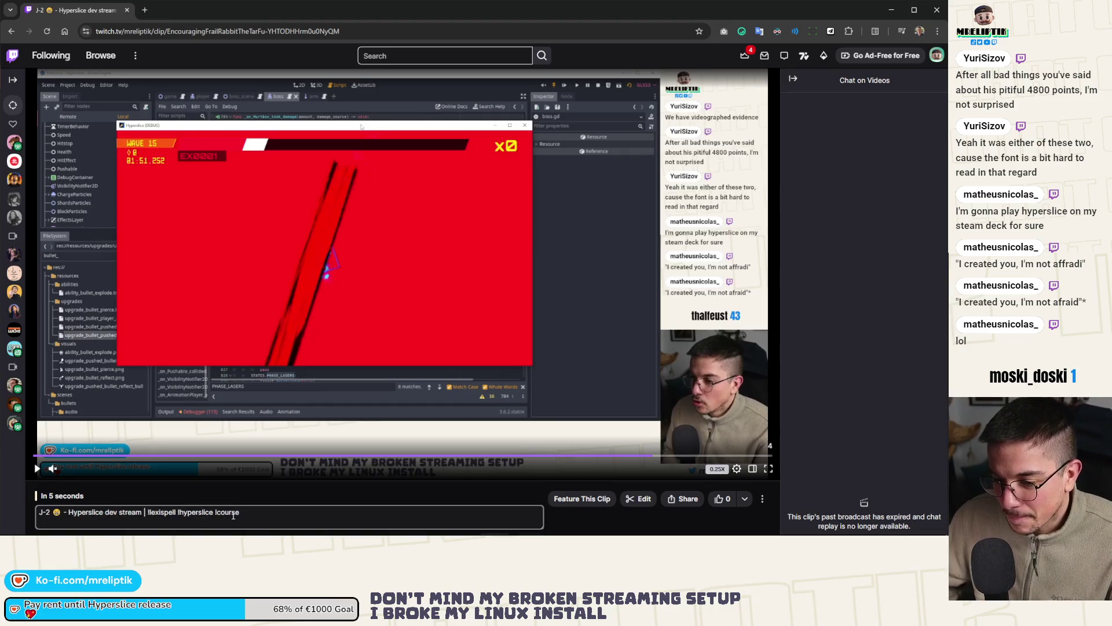
# Step: Try retitling the clip 'The boss fucking kille' and saving, which Twitch rejects
pyautogui.click(198, 515)
pyautogui.hotkey('ctrl', 'a')
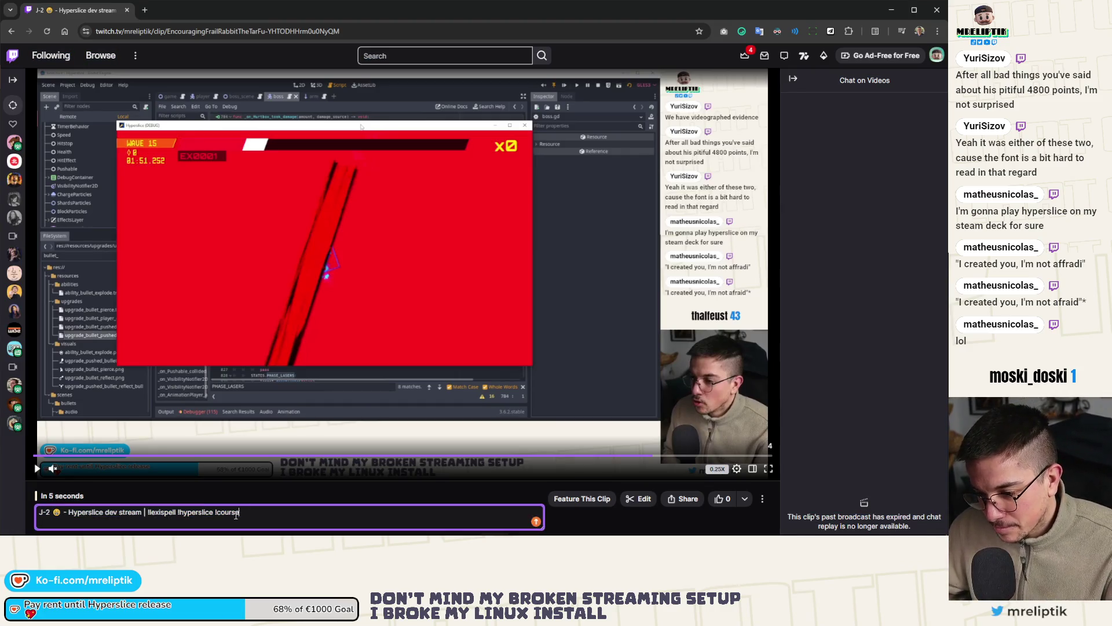
pyautogui.write('The boss fucking')
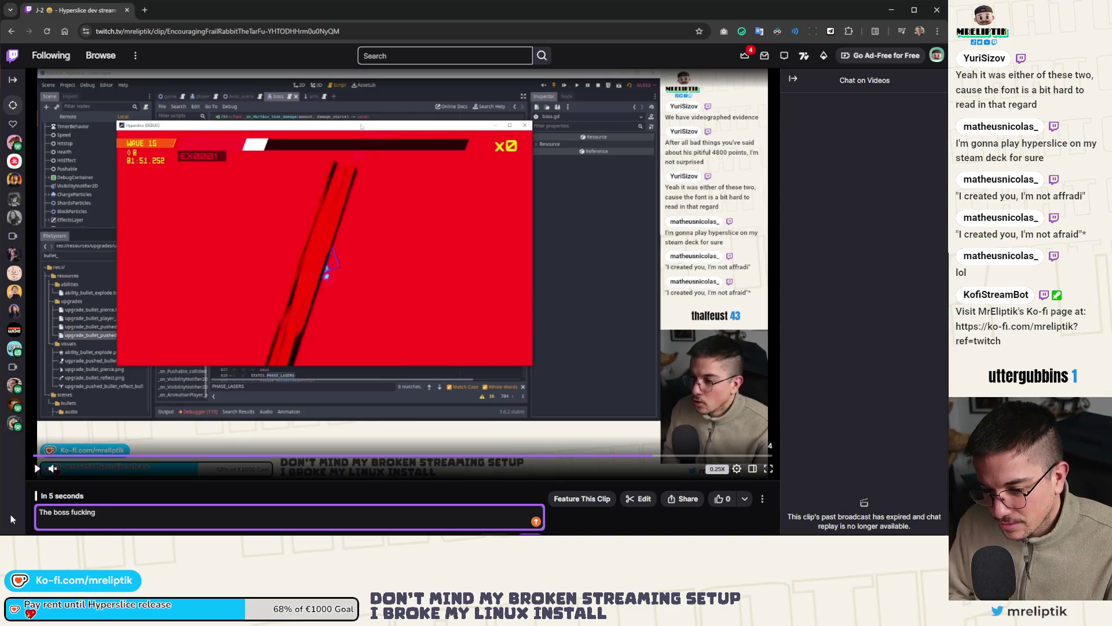
pyautogui.write(' killed me')
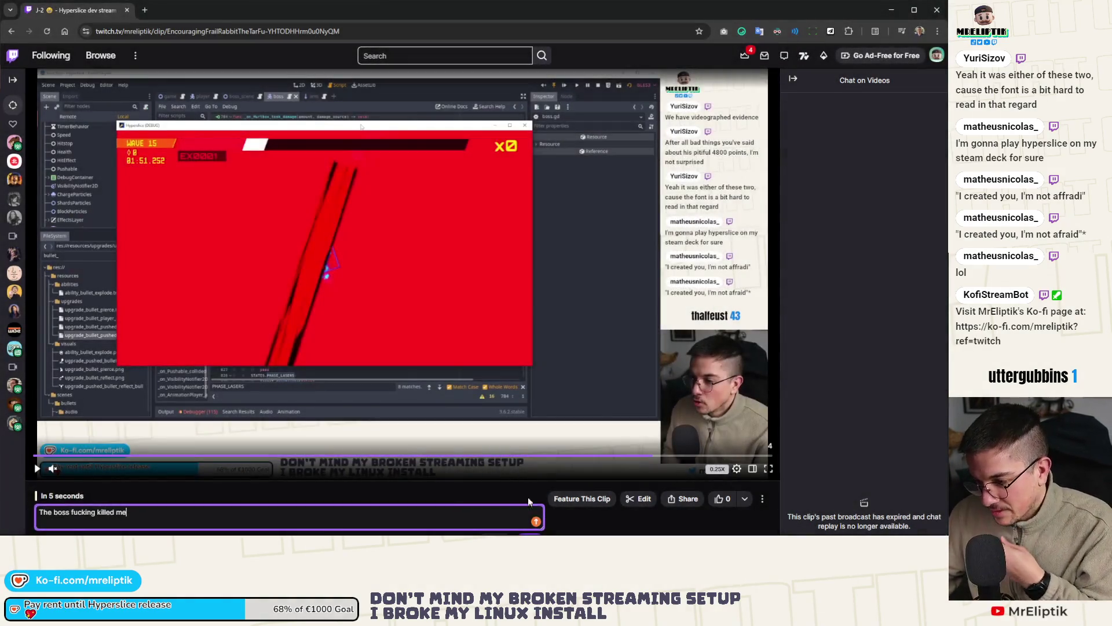
pyautogui.click(496, 488)
pyautogui.scroll(-3, 496, 488)
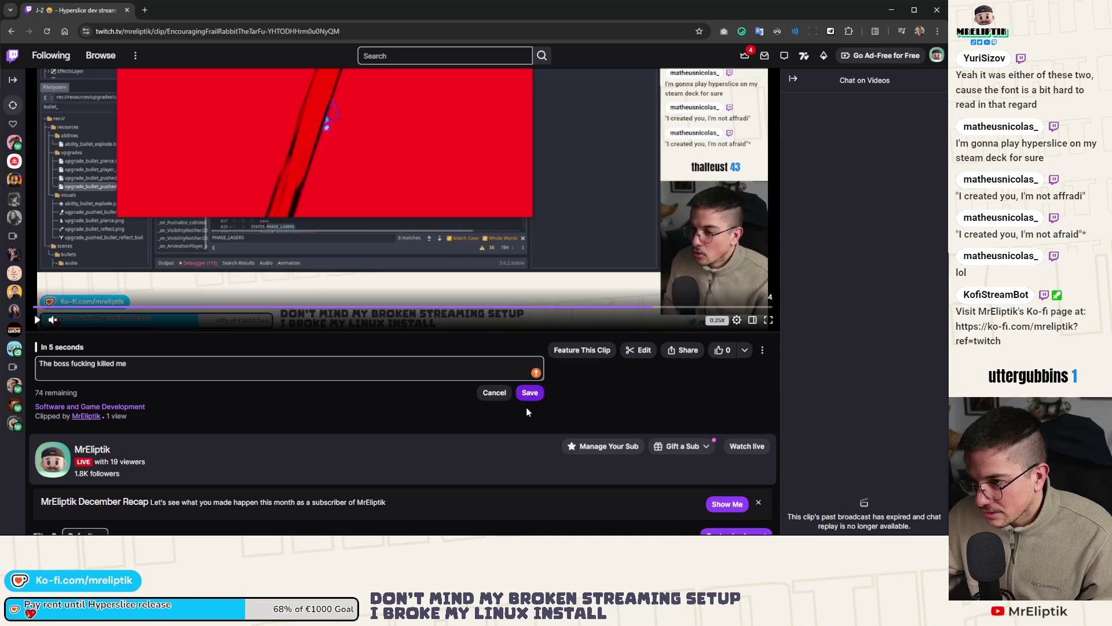
pyautogui.click(529, 393)
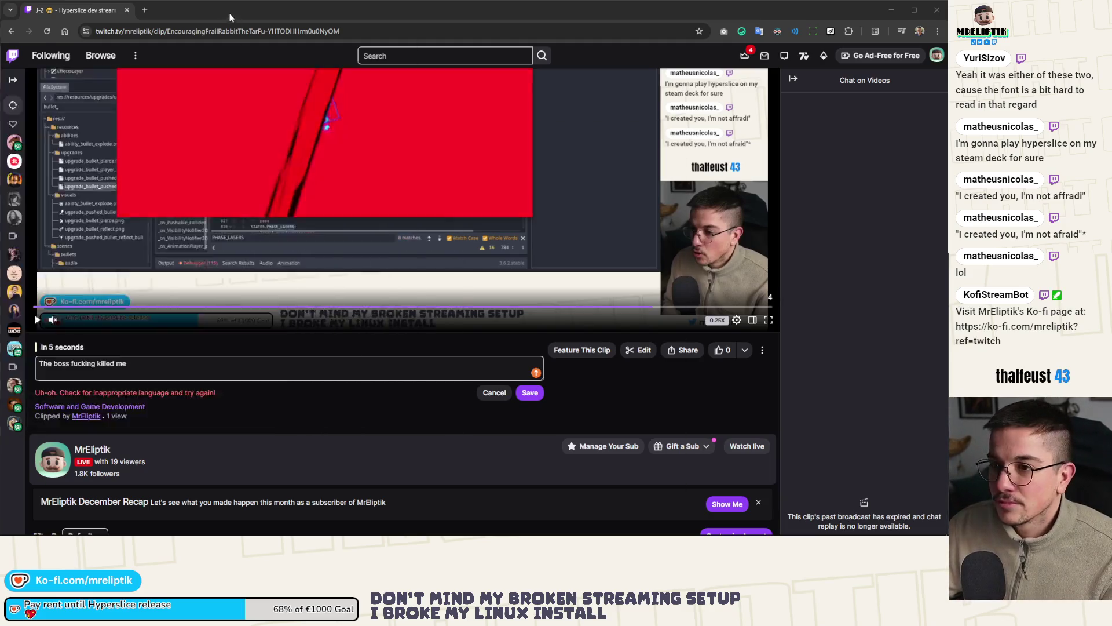
pyautogui.scroll(-5, 205, 106)
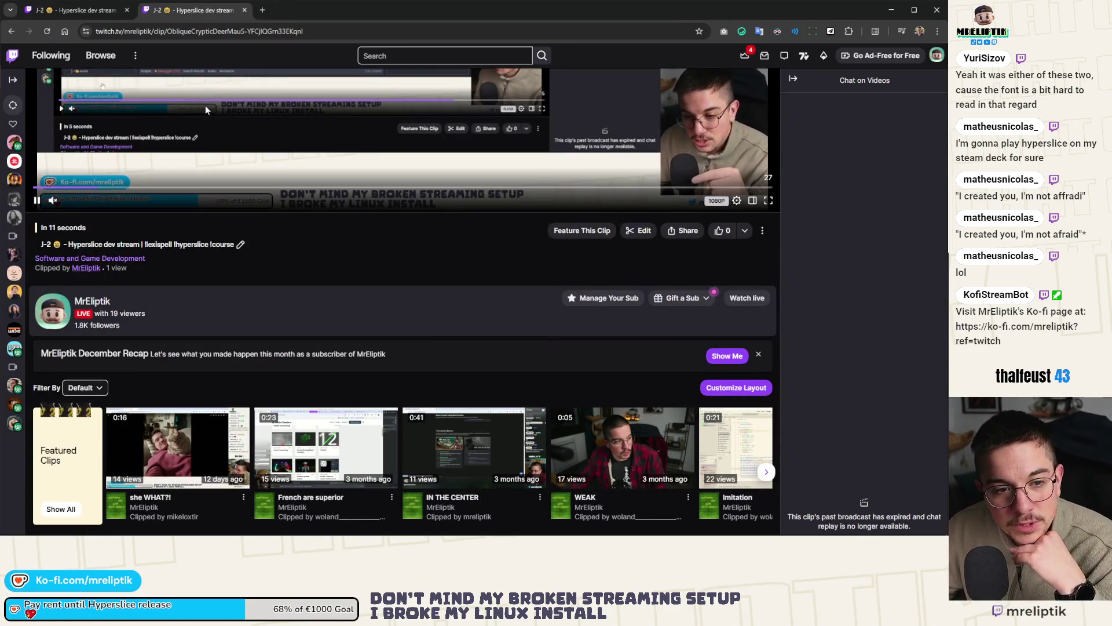
# Step: Unmute the clip, replay it from the start, and pause it
pyautogui.scroll(4, 212, 423)
pyautogui.scroll(1, 212, 423)
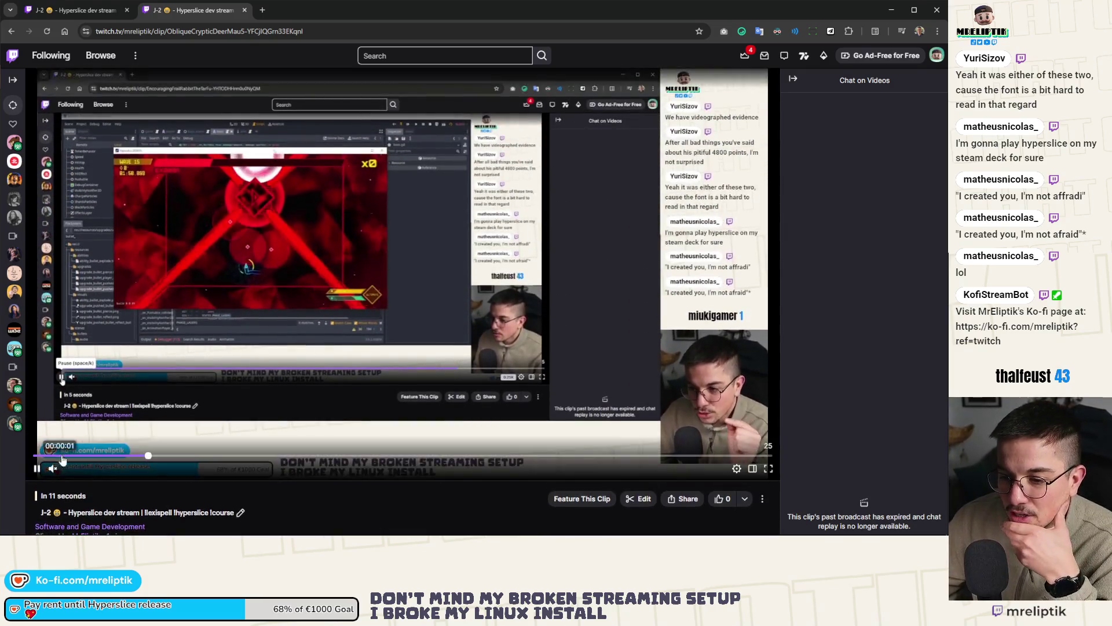
pyautogui.click(53, 471)
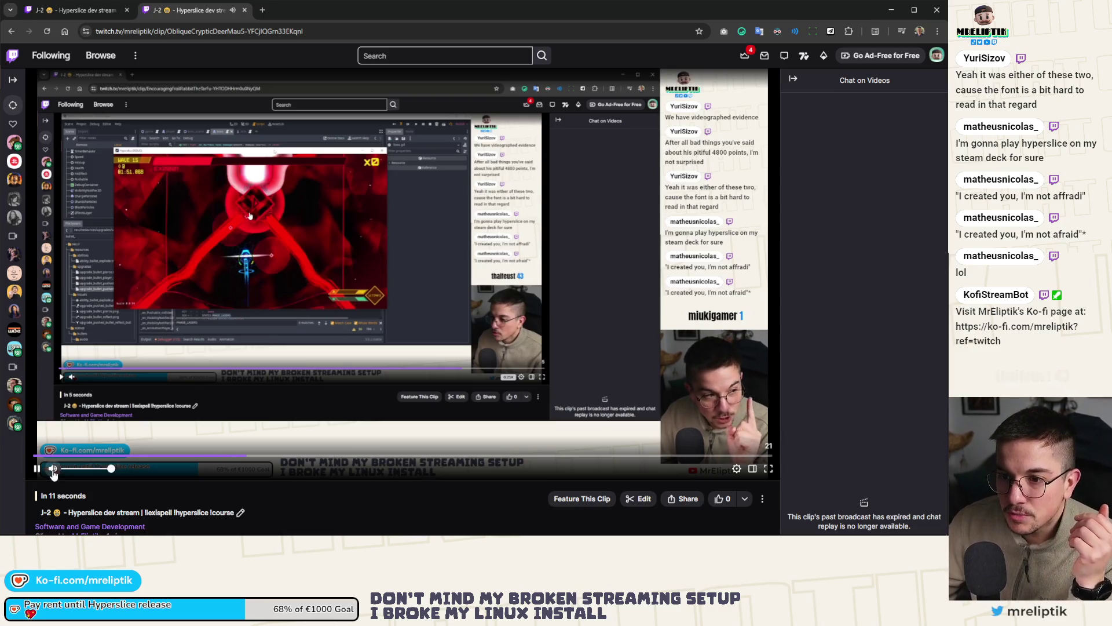
pyautogui.moveTo(76, 449)
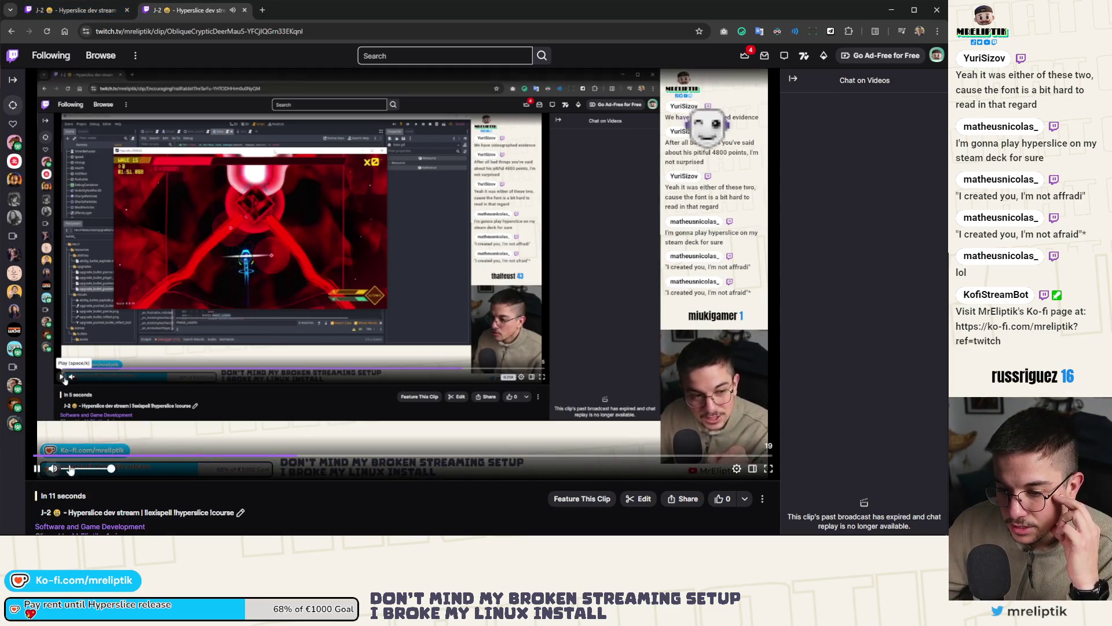
pyautogui.click(38, 456)
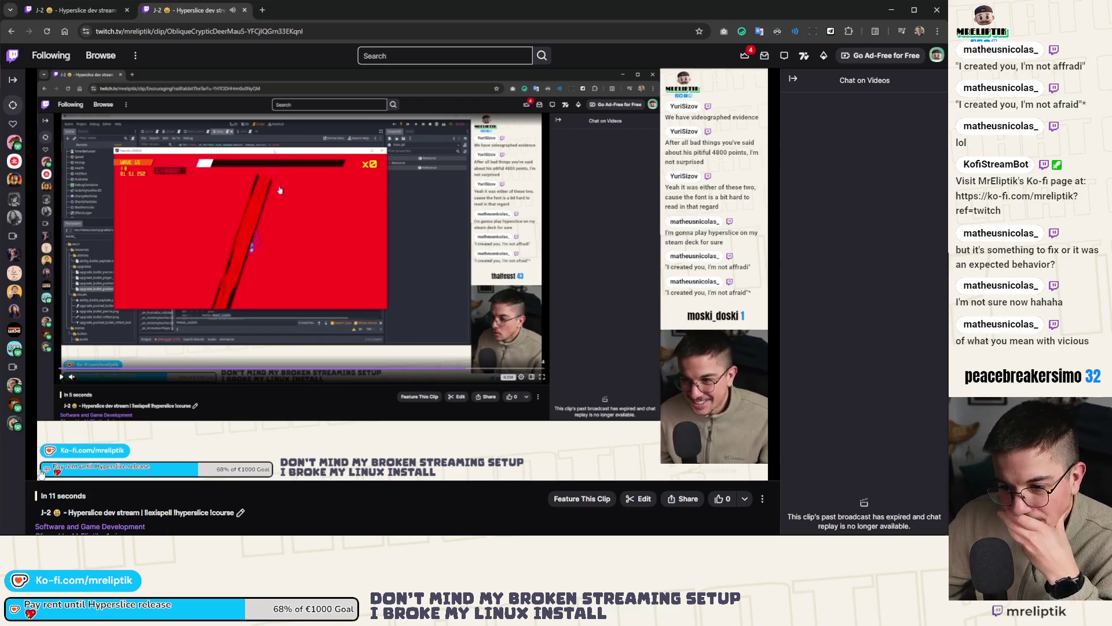
pyautogui.moveTo(38, 474)
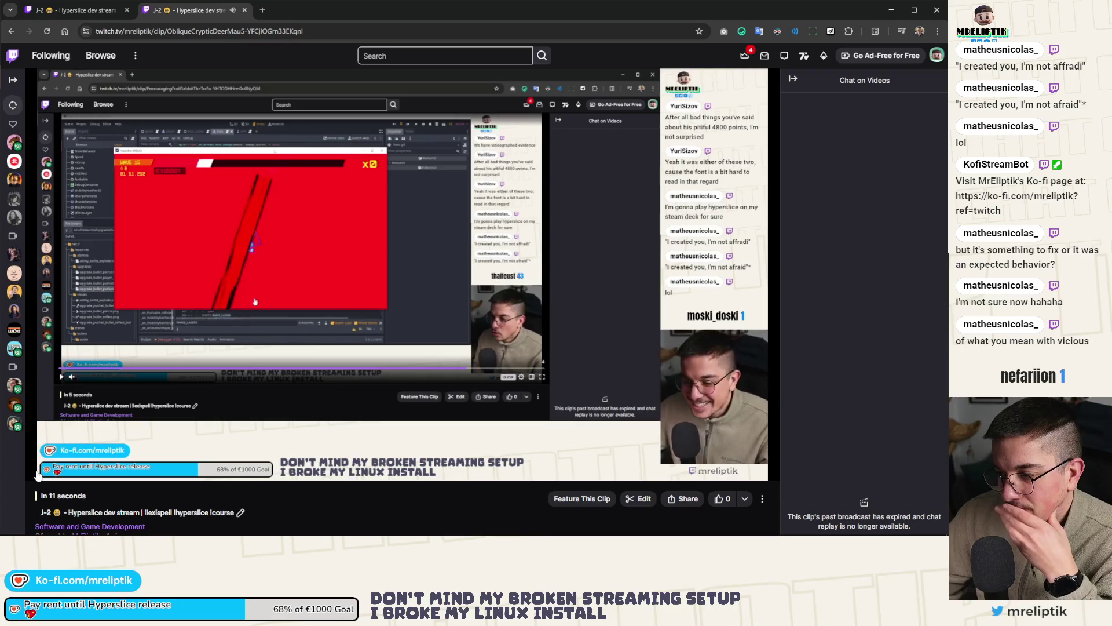
pyautogui.click(38, 473)
# Step: Retitle the clip 'Explaining why the boss killed me', close its tab, and minimize the browser
pyautogui.scroll(-1, 244, 464)
pyautogui.click(241, 462)
pyautogui.moveTo(248, 460); pyautogui.dragTo(33, 457)
pyautogui.write('Explaining why the boss killed me')
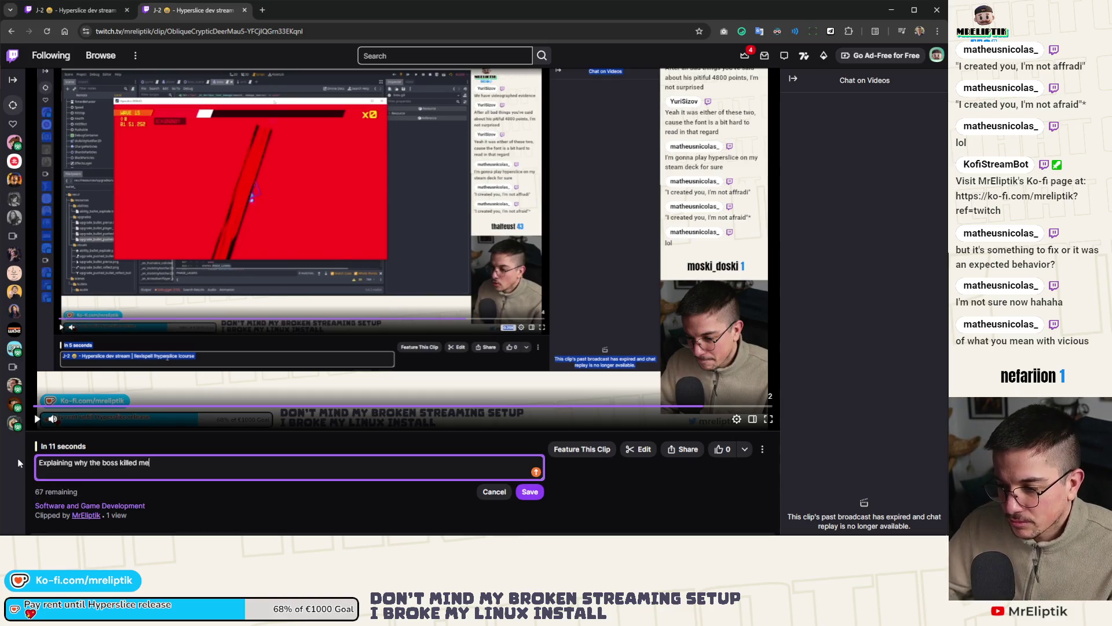
pyautogui.click(531, 493)
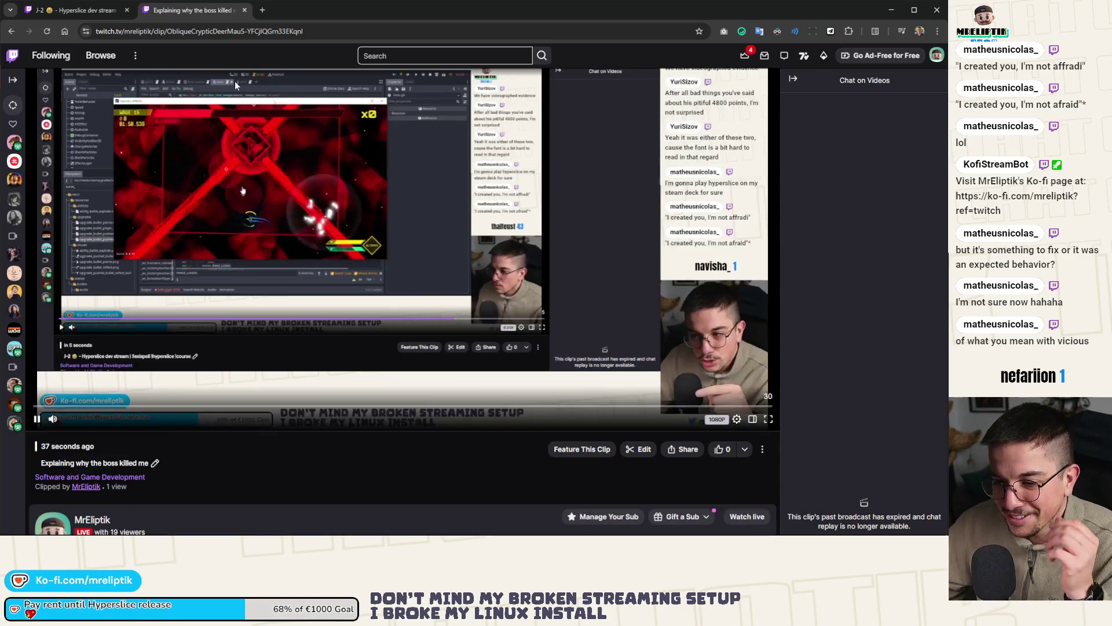
pyautogui.middleClick(199, 11)
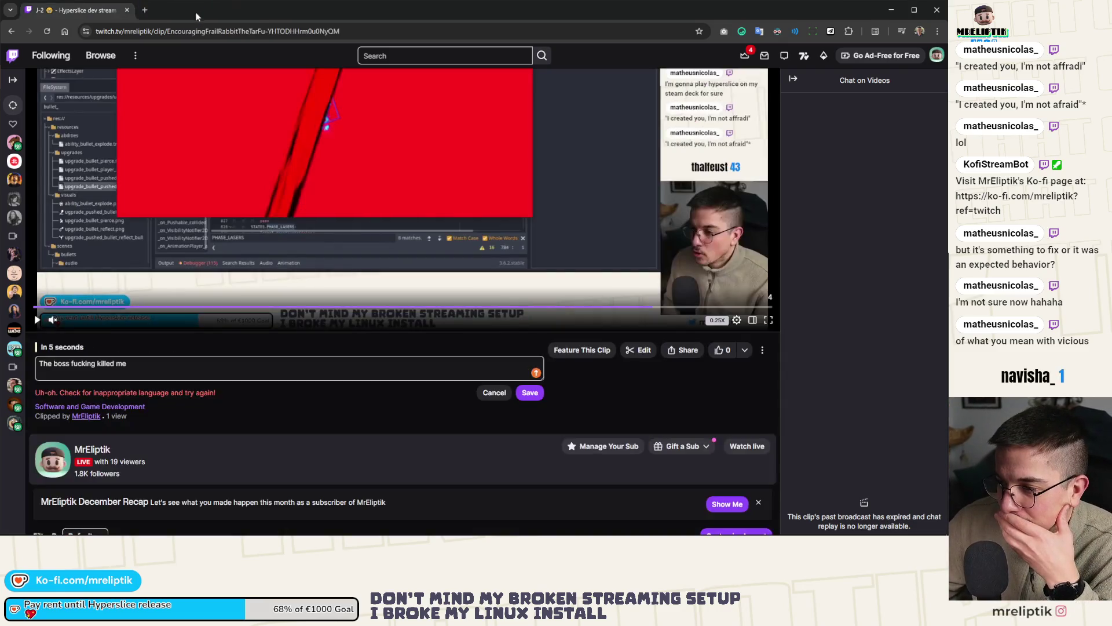
pyautogui.middleClick(99, 17)
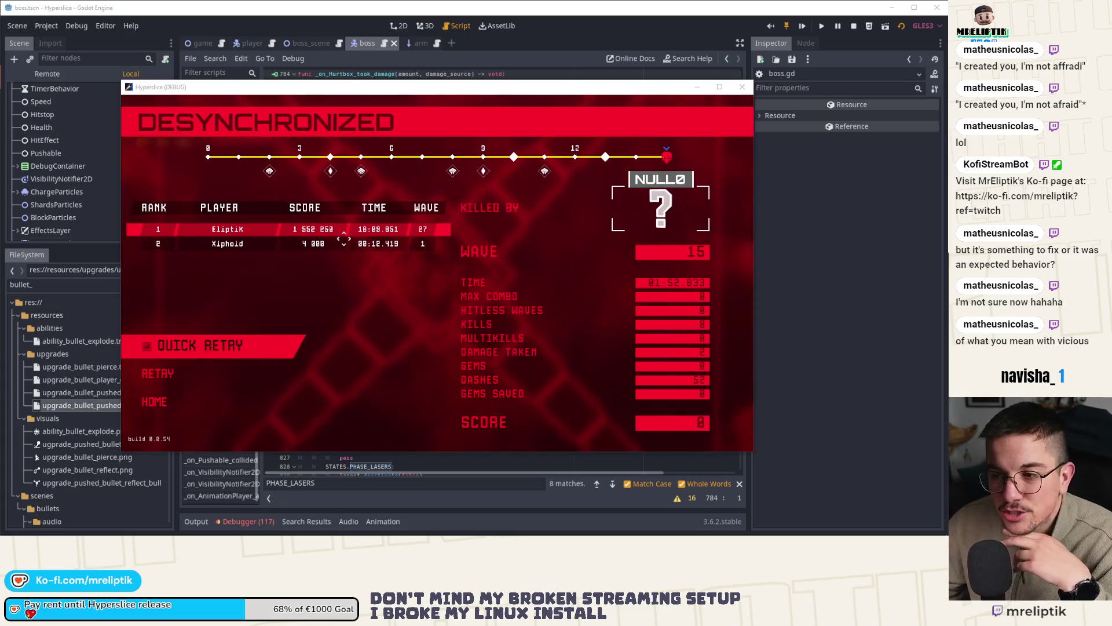
# Step: Close the debug game window, run and stop the game again, then show the boss scene in 2D
pyautogui.click(741, 87)
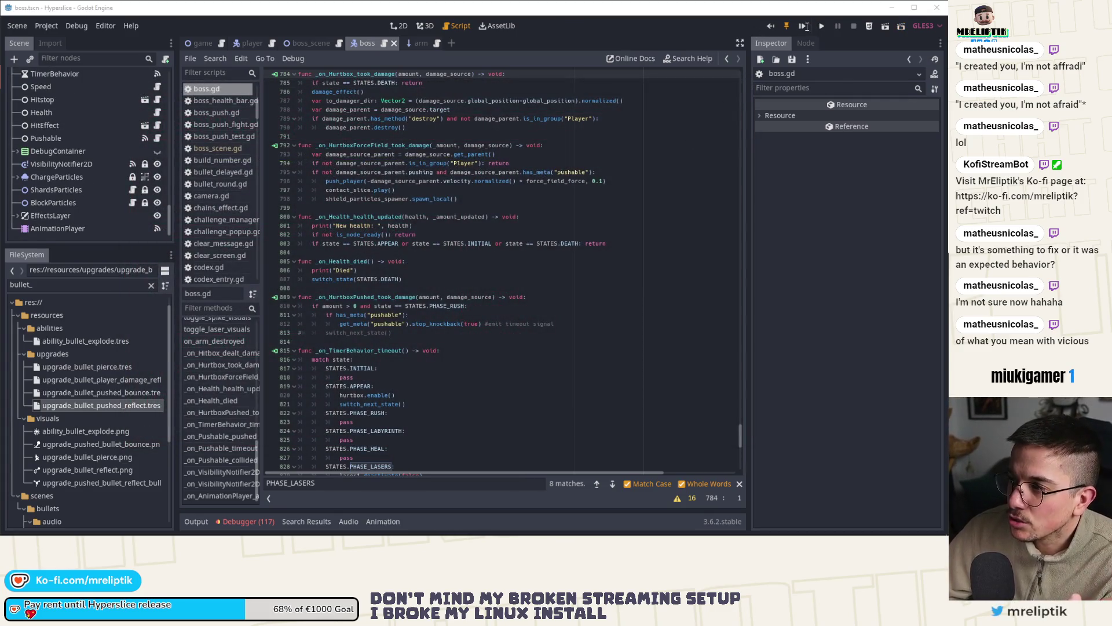
pyautogui.press('F5')
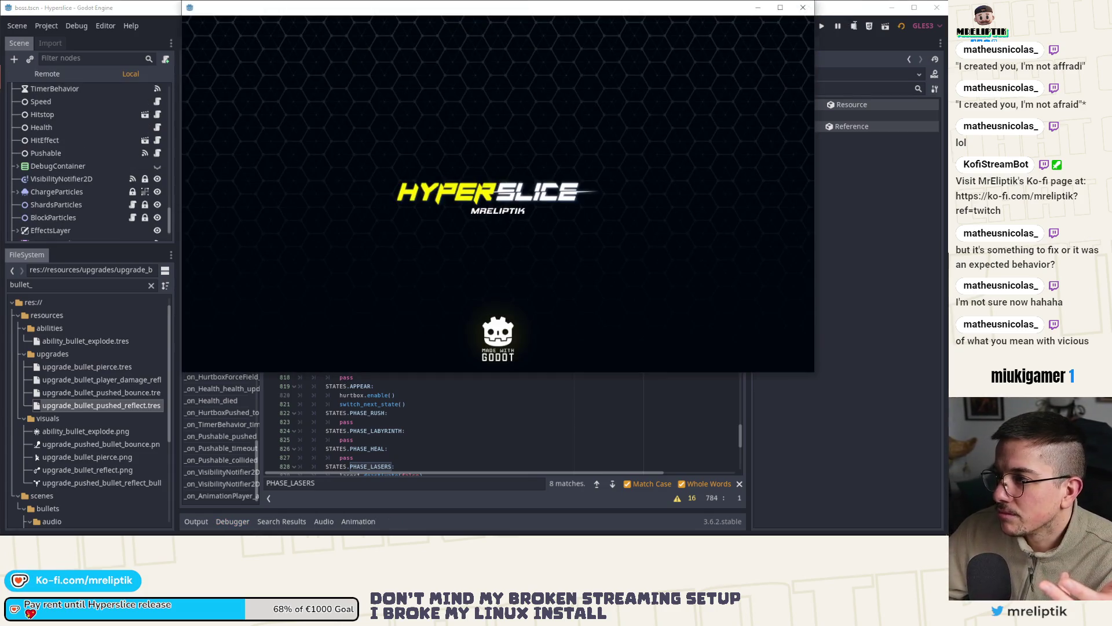
pyautogui.press('F8')
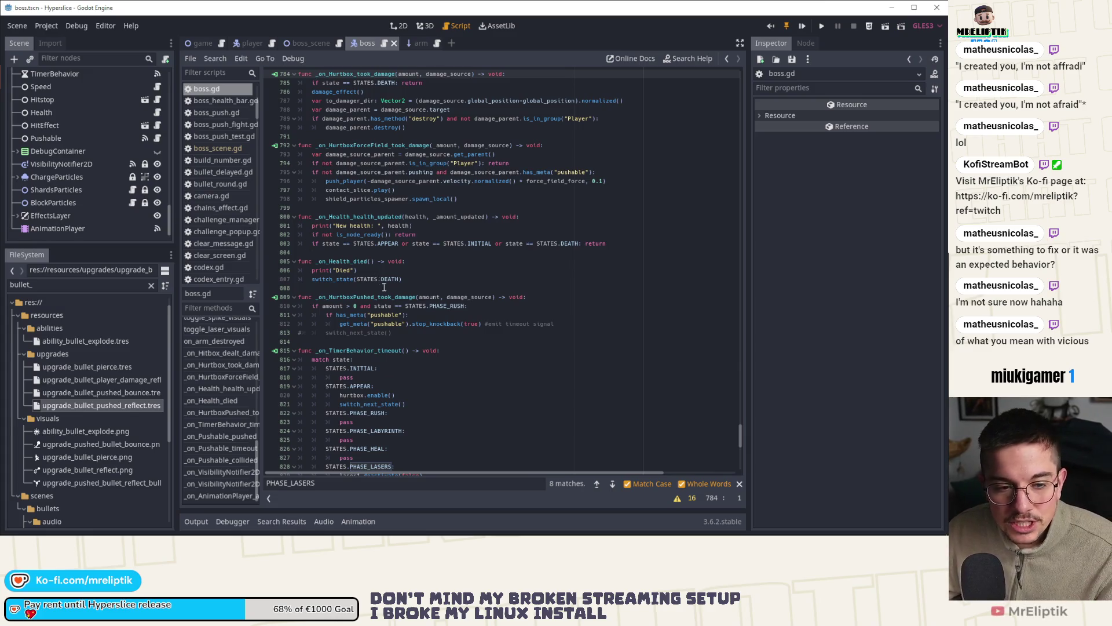
pyautogui.scroll(9, 384, 287)
pyautogui.scroll(5, 405, 295)
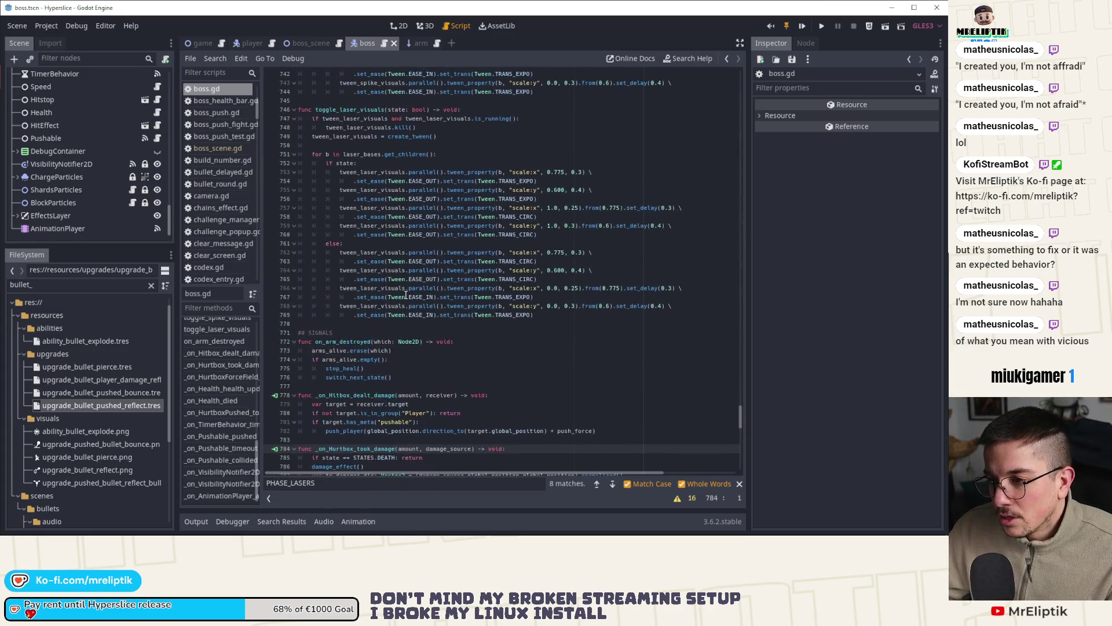
pyautogui.scroll(3, 408, 289)
pyautogui.click(403, 25)
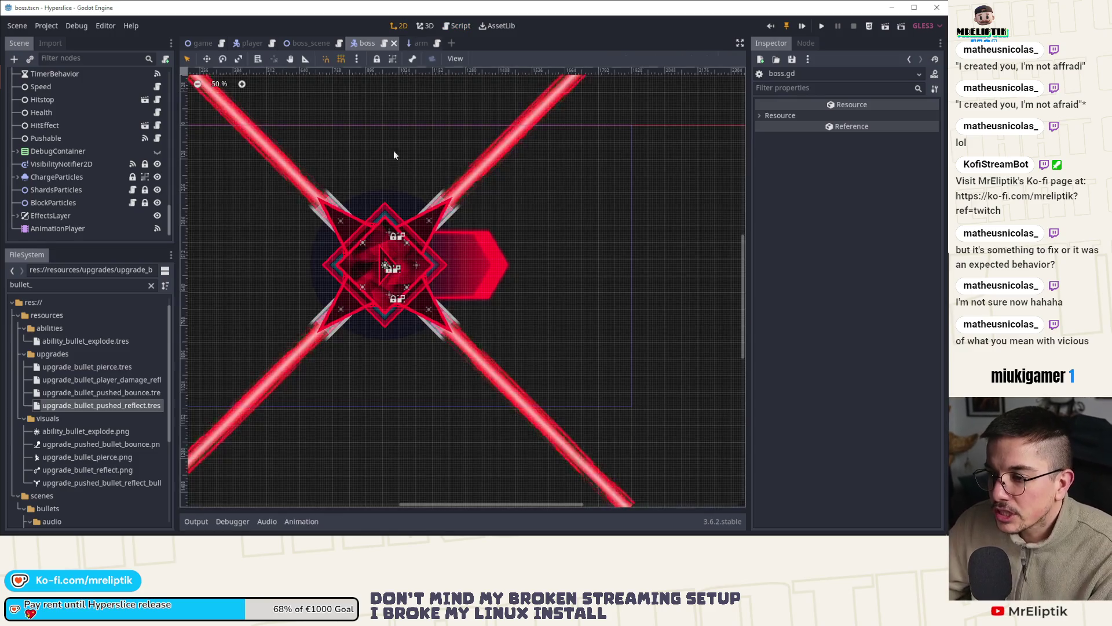
# Step: Open boss.gd, search for rotate_to, and select the calls on lines 316 and 332
pyautogui.scroll(10, 136, 92)
pyautogui.scroll(10, 140, 90)
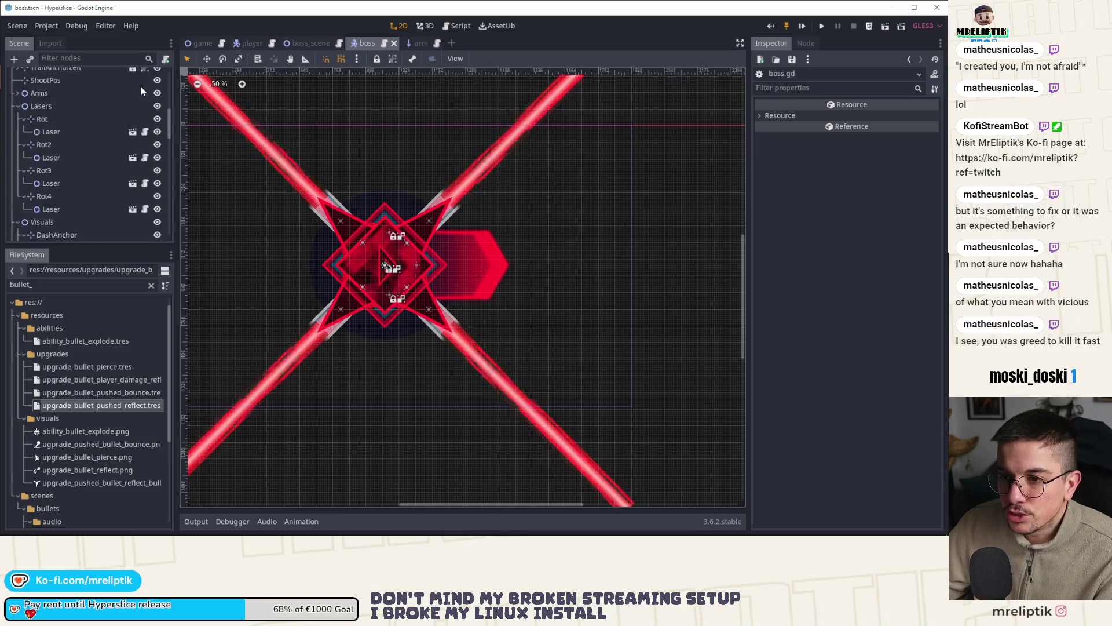
pyautogui.click(145, 75)
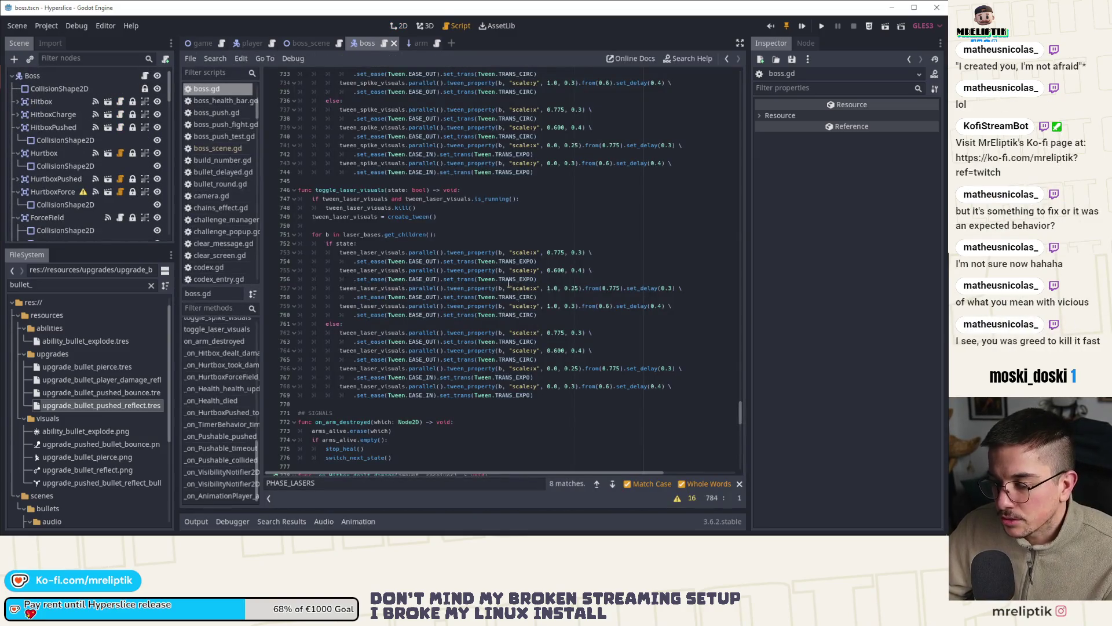
pyautogui.doubleClick(347, 486)
pyautogui.write('ro')
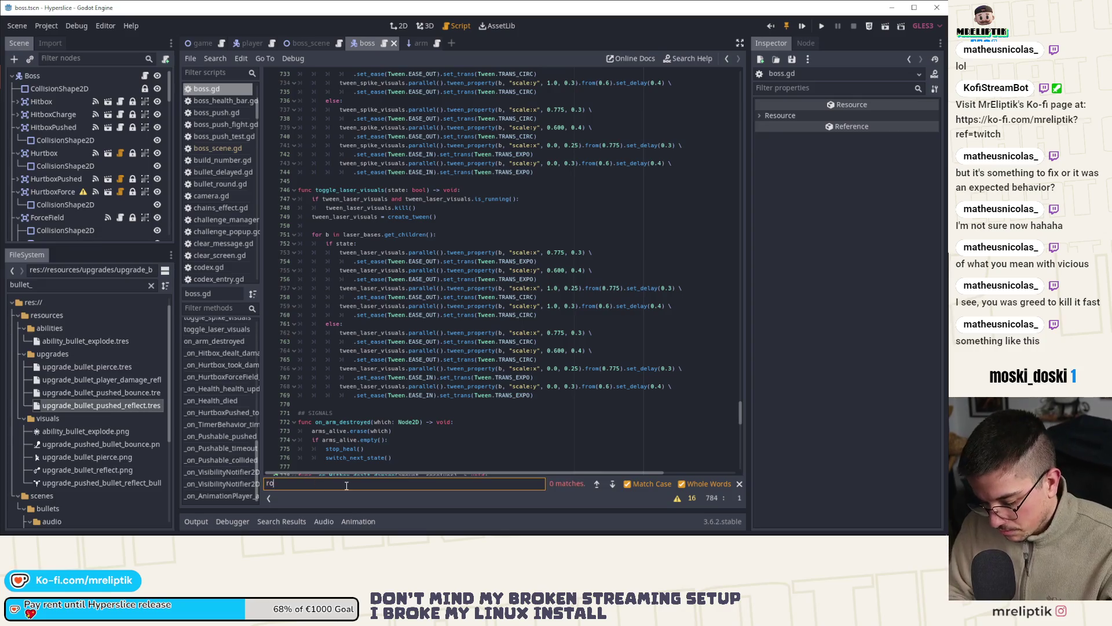
pyautogui.write('tate_to')
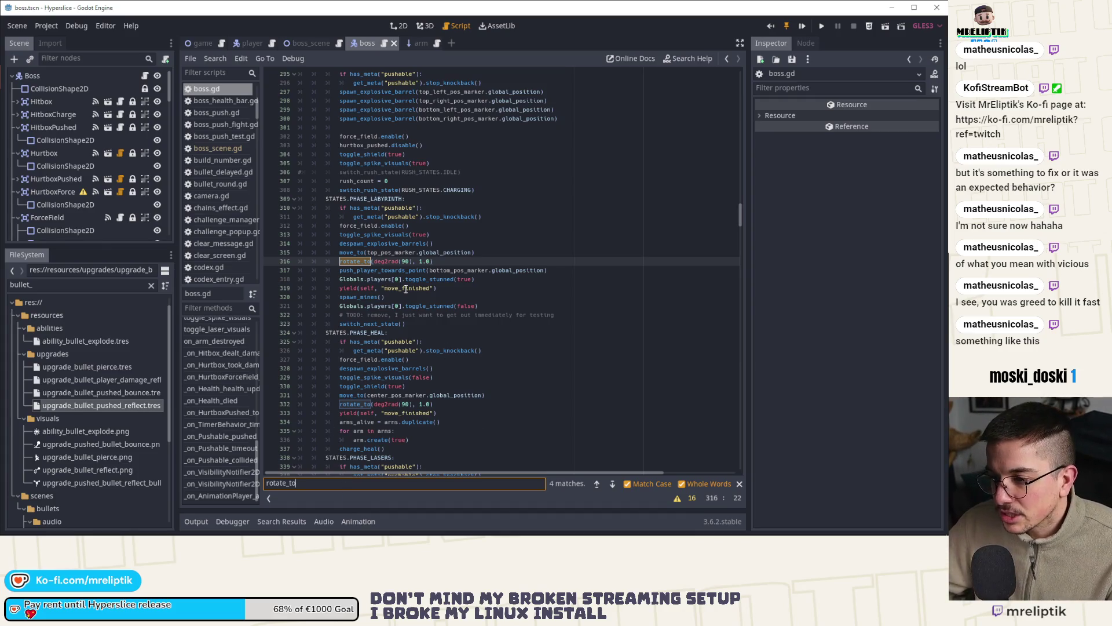
pyautogui.click(450, 259)
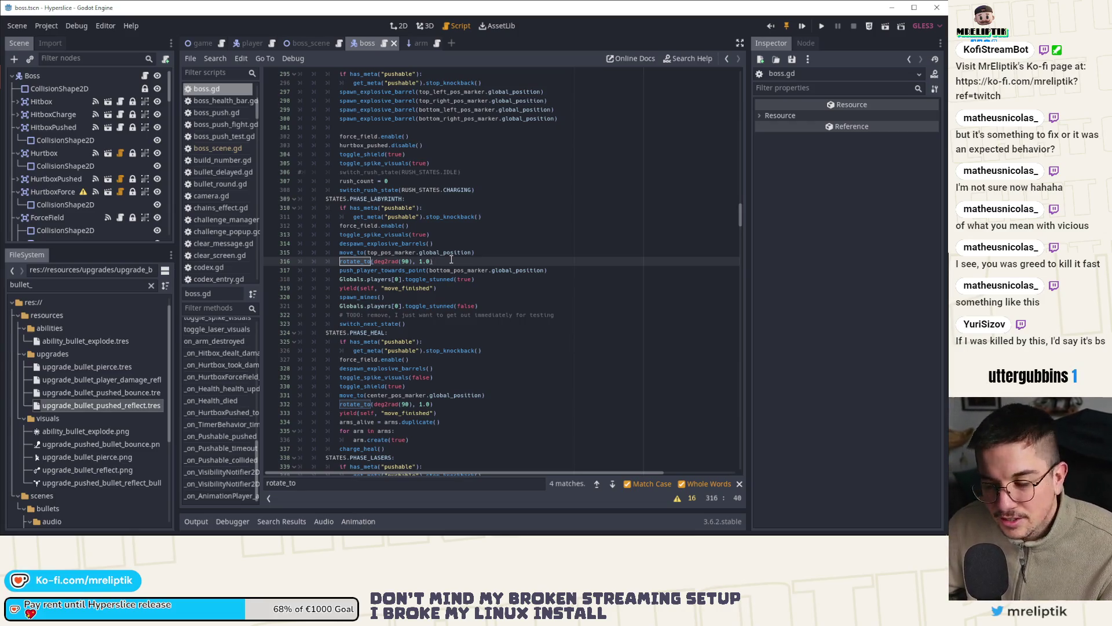
pyautogui.moveTo(450, 261); pyautogui.dragTo(339, 262)
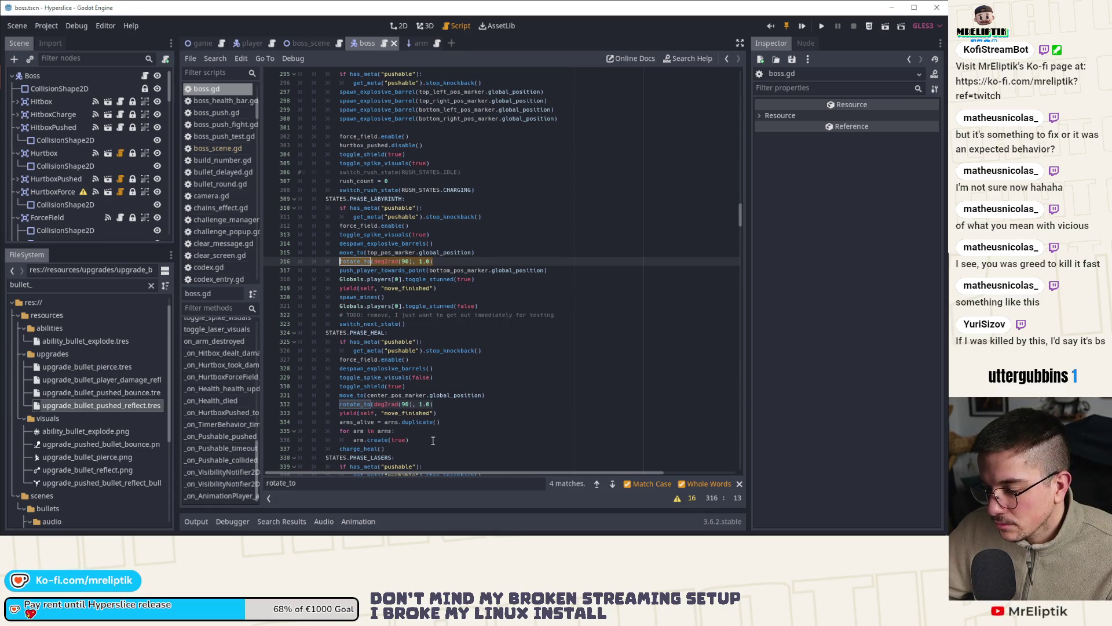
pyautogui.doubleClick(345, 405)
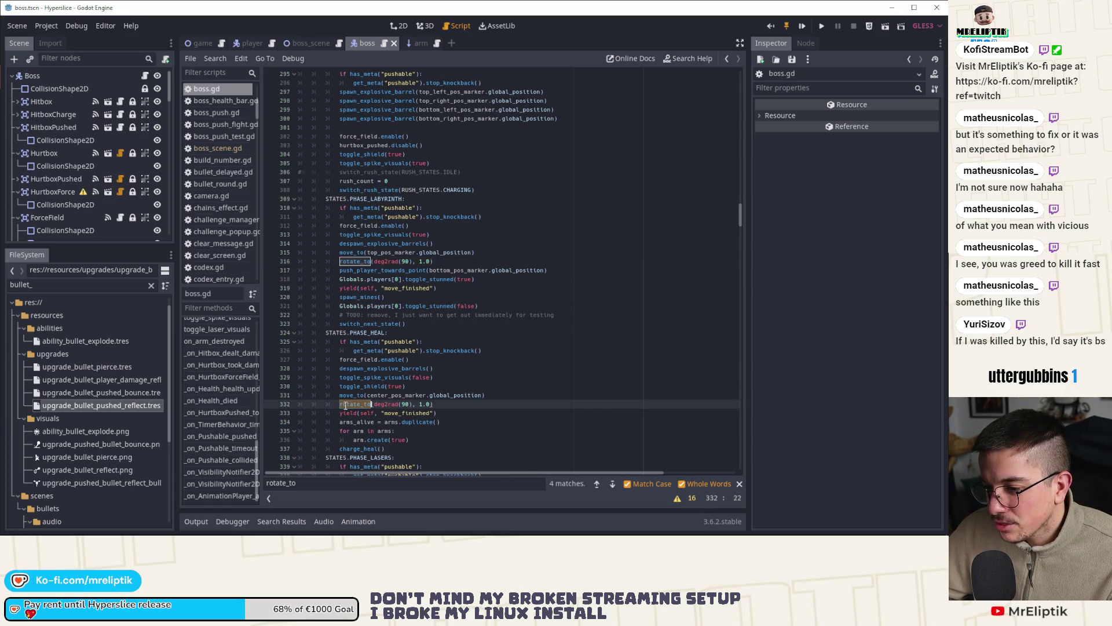
# Step: Select the Boss node and set its Rotation Degrees to 90, saving the scene
pyautogui.click(398, 25)
pyautogui.click(58, 76)
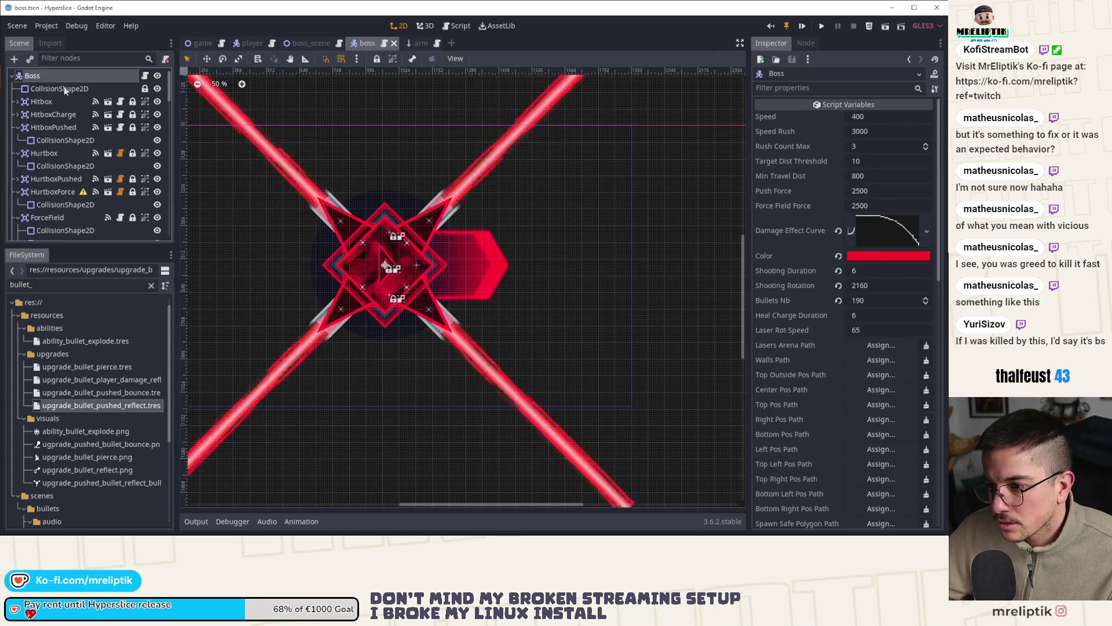
pyautogui.scroll(-10, 857, 332)
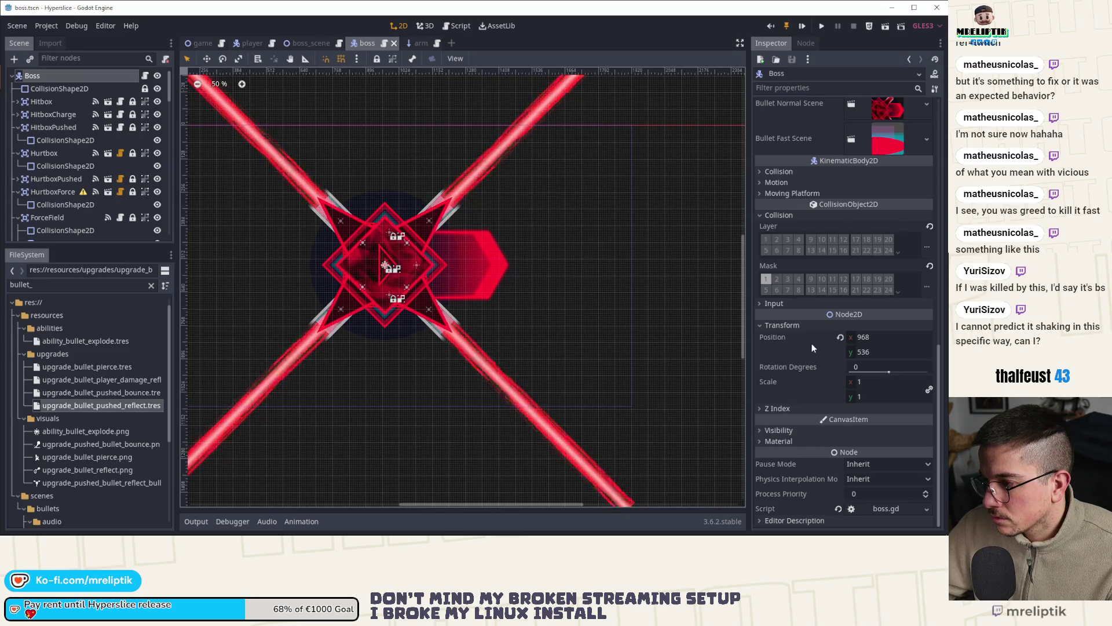
pyautogui.click(869, 362)
pyautogui.hotkey('ctrl', 's')
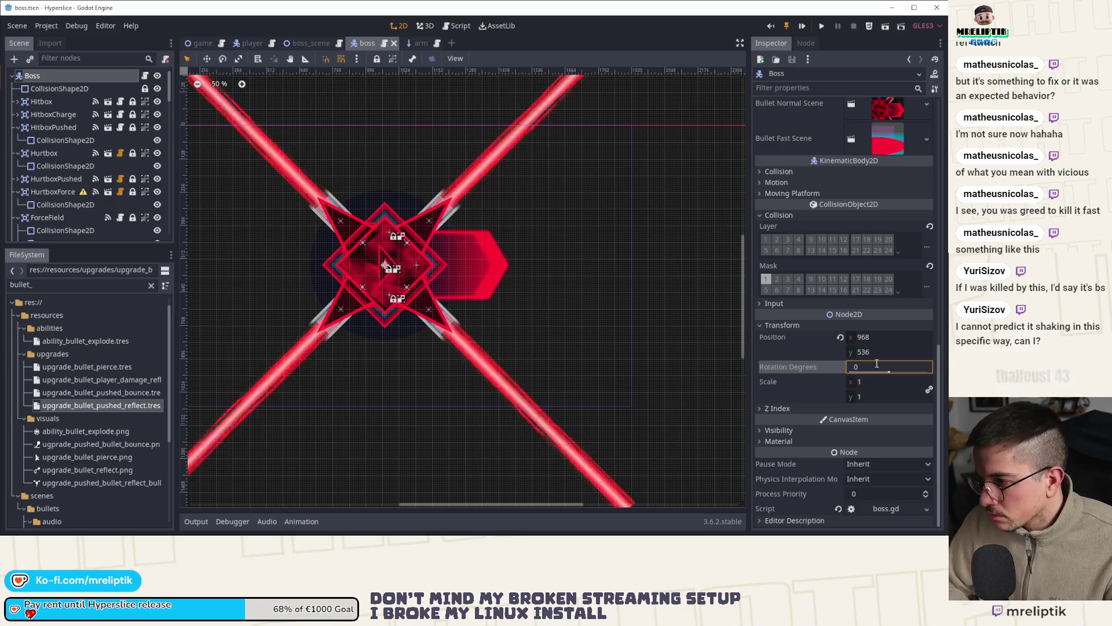
pyautogui.click(877, 363)
pyautogui.write('0')
pyautogui.press('Return')
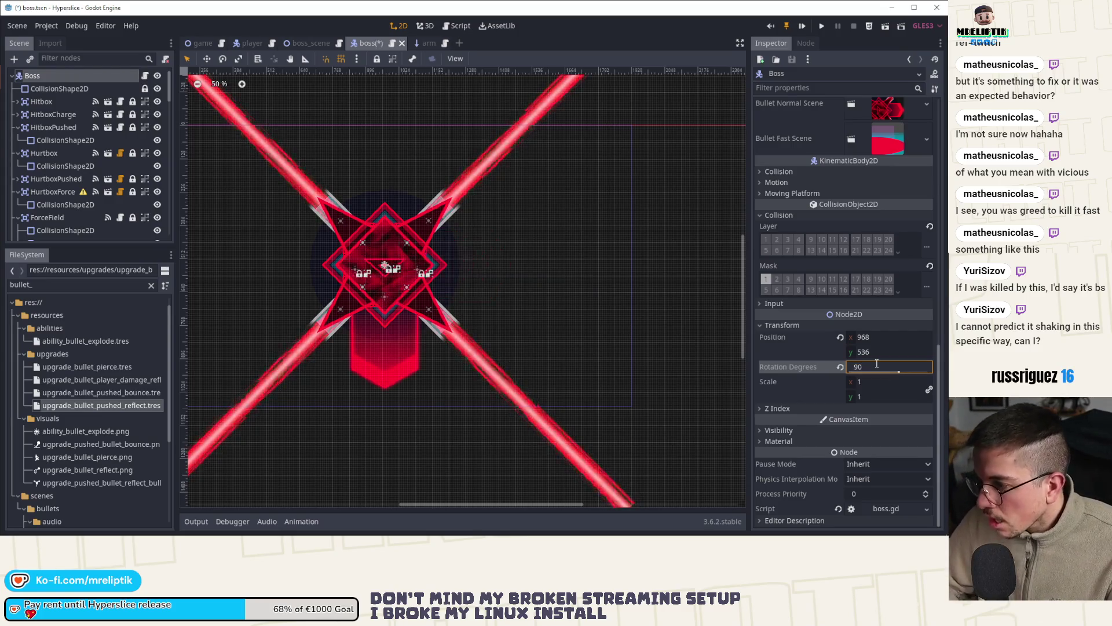
pyautogui.scroll(-5, 43, 171)
pyautogui.scroll(-4, 58, 188)
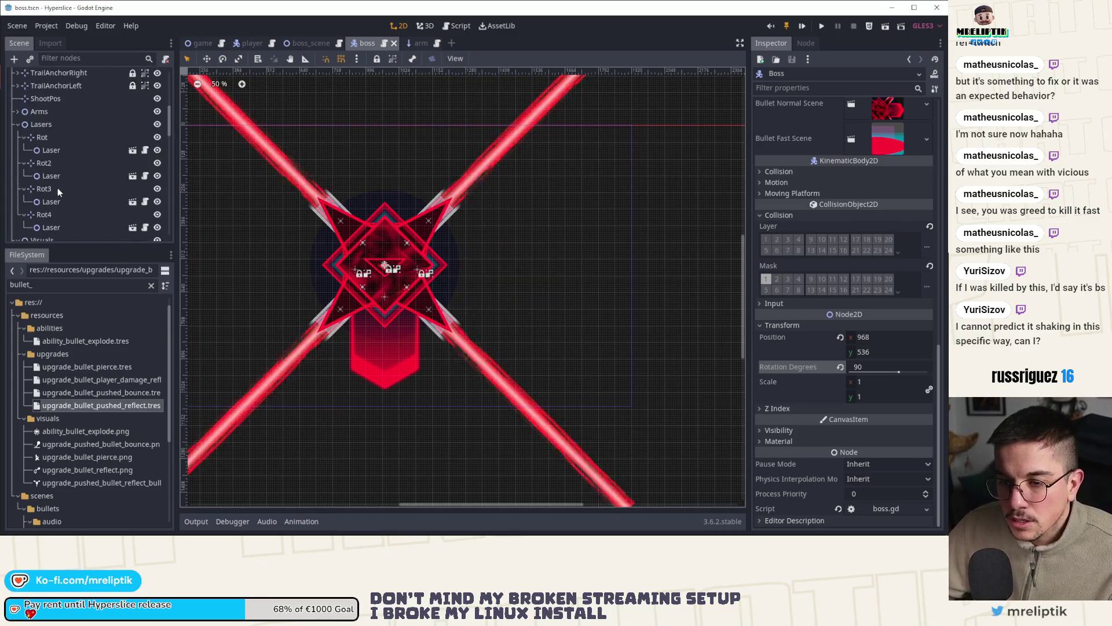
pyautogui.scroll(10, 61, 186)
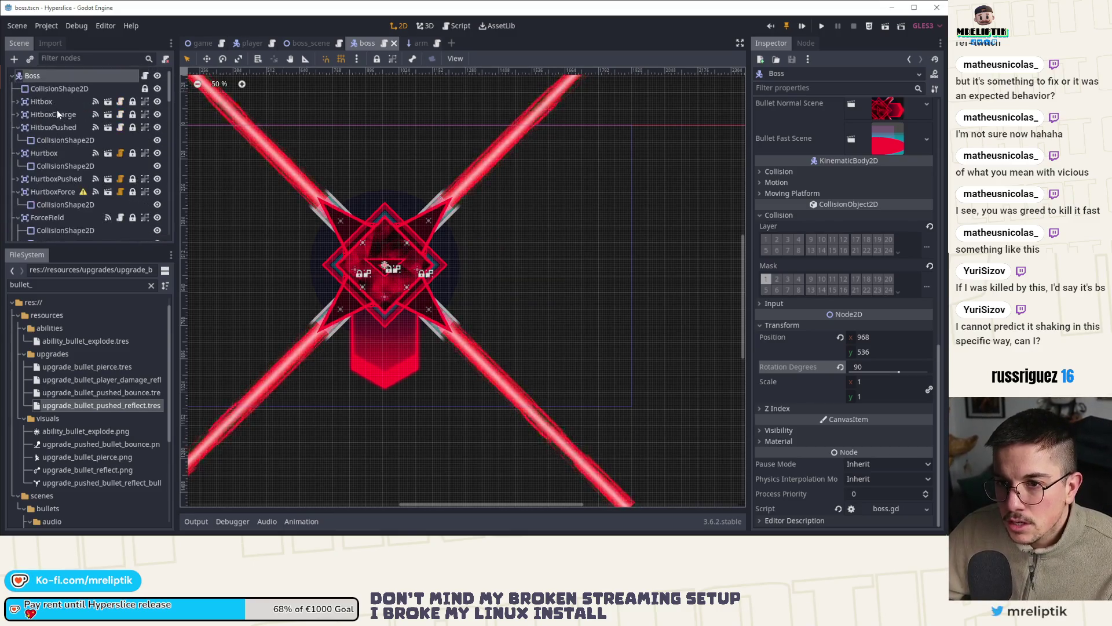
pyautogui.scroll(5, 816, 160)
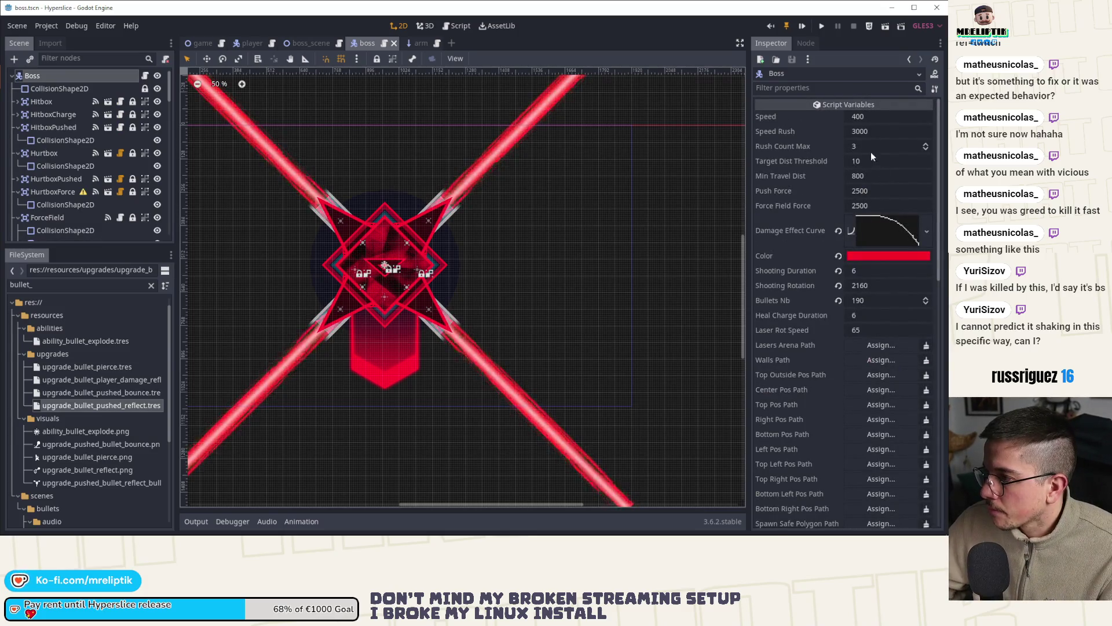
# Step: Set the boss's Heal Charge Duration to 9 and save the scene
pyautogui.click(870, 269)
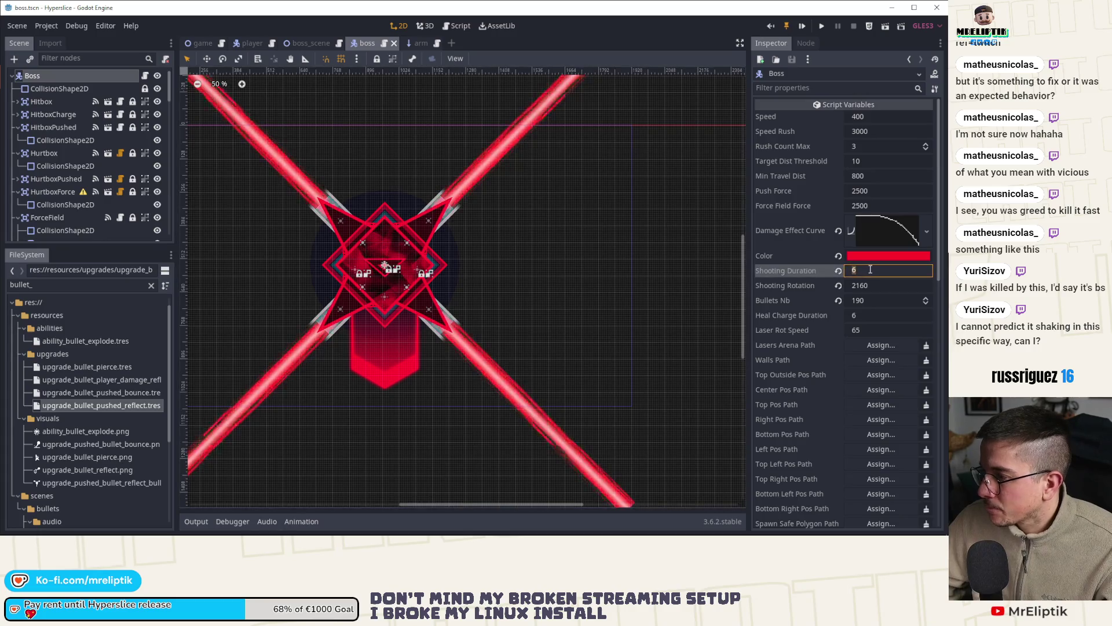
pyautogui.click(868, 316)
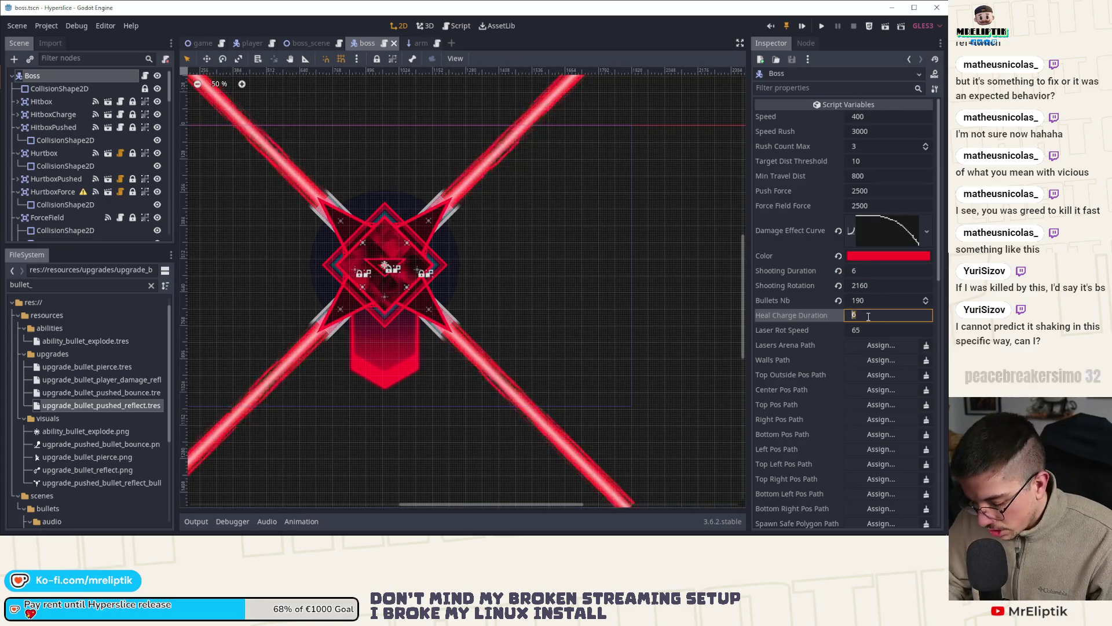
pyautogui.write('9')
pyautogui.hotkey('ctrl', 's')
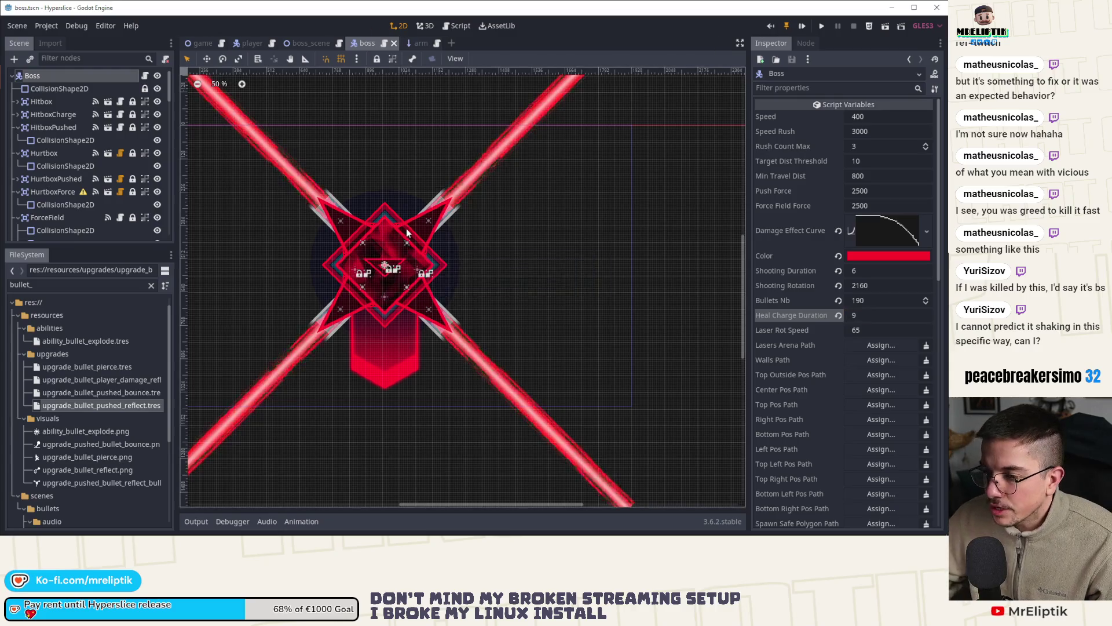
pyautogui.scroll(-5, 46, 174)
pyautogui.scroll(-6, 52, 171)
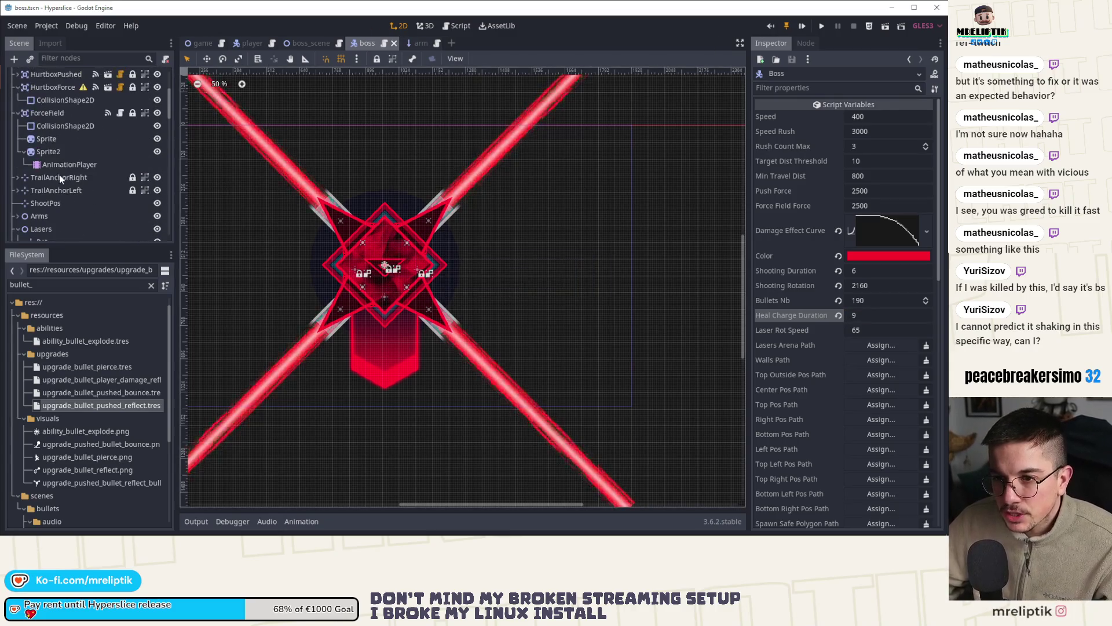
pyautogui.scroll(-2, 64, 168)
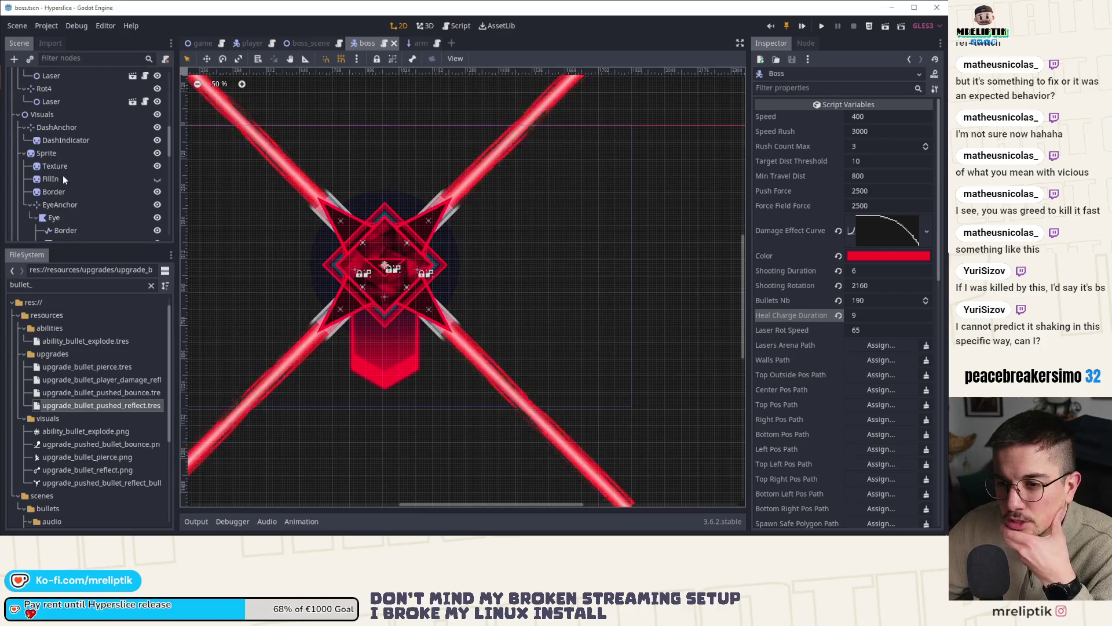
# Step: Select the FillIn sprite, set its Rotation Degrees to -90, and save
pyautogui.click(58, 178)
pyautogui.moveTo(854, 445); pyautogui.dragTo(888, 449)
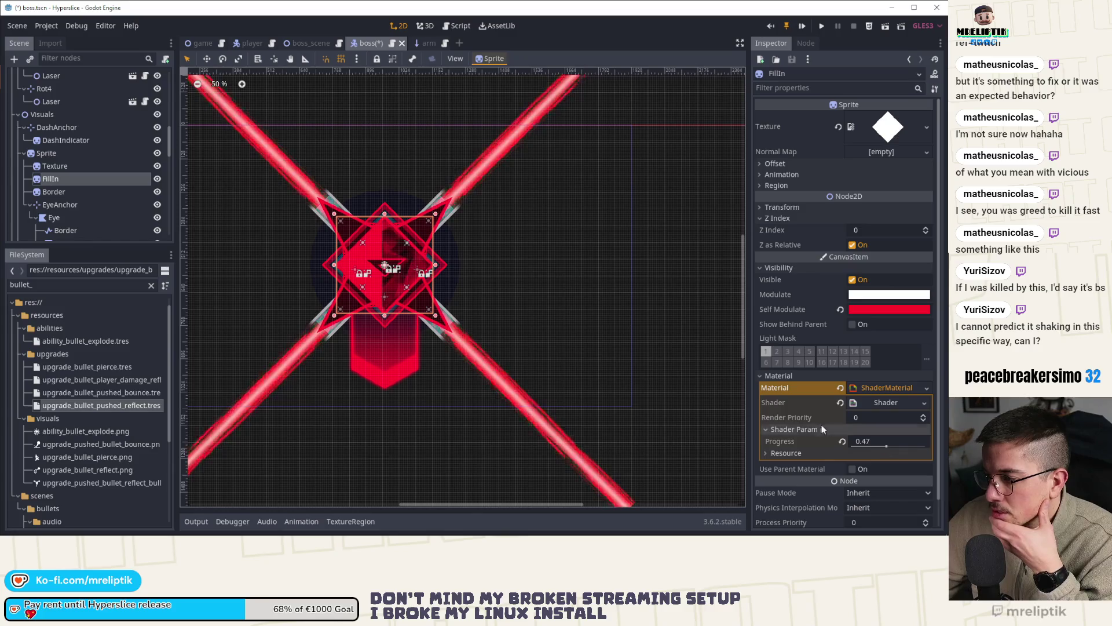
pyautogui.click(780, 207)
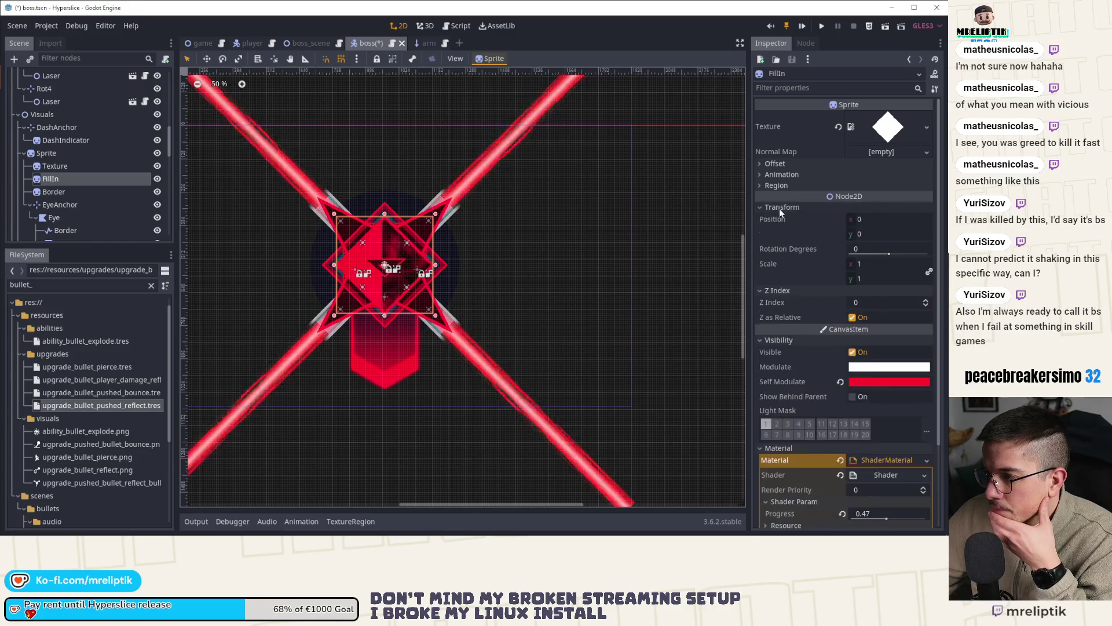
pyautogui.click(878, 251)
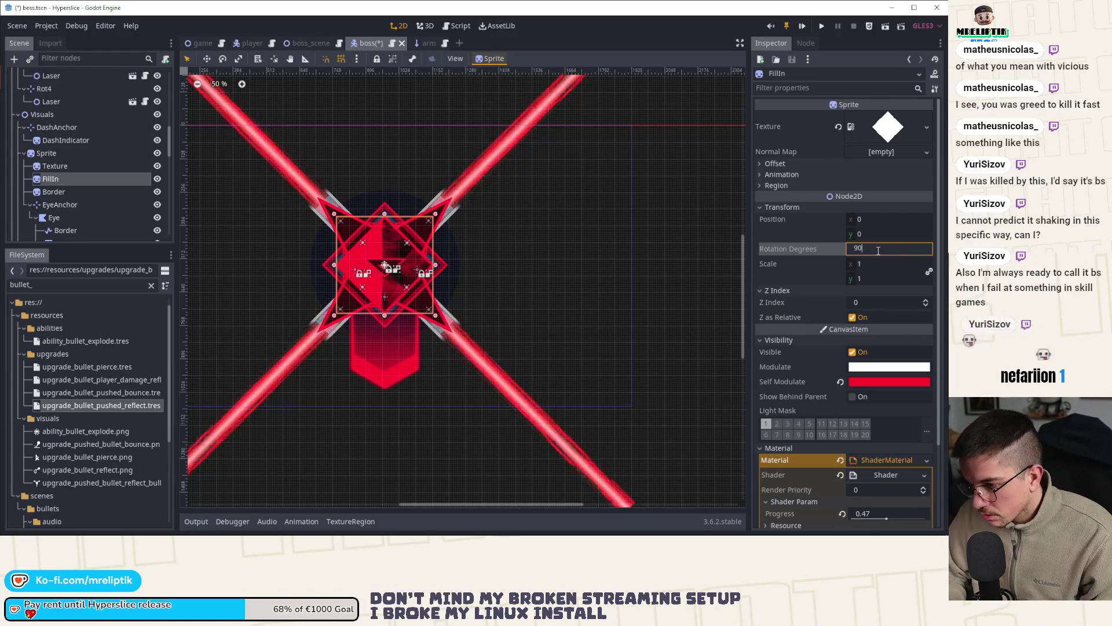
pyautogui.write('90')
pyautogui.press('Return')
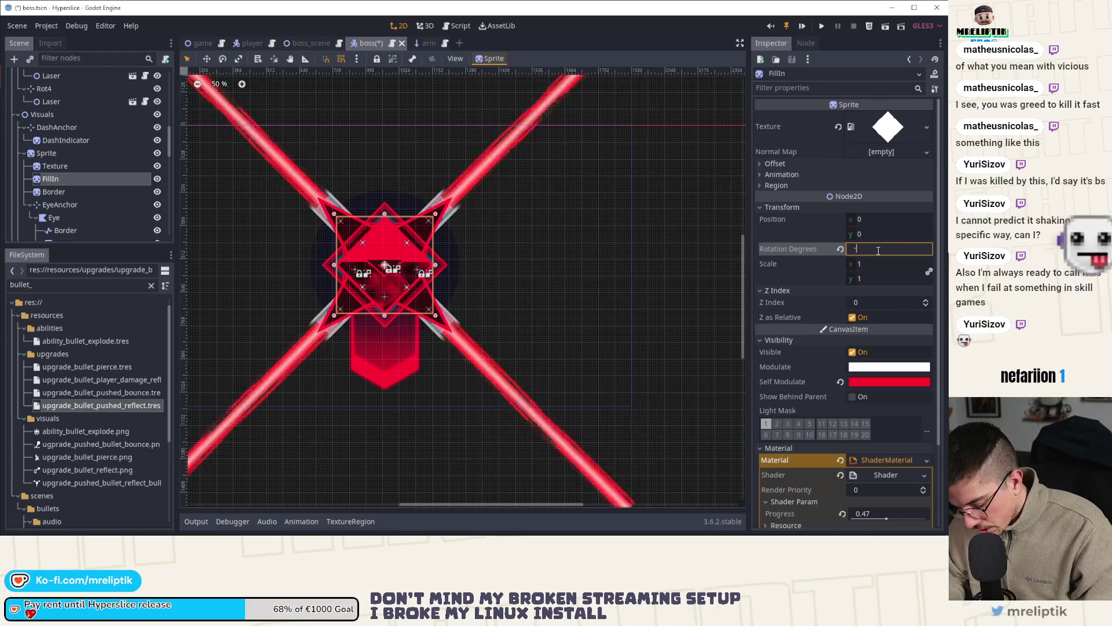
pyautogui.write('-90')
pyautogui.press('Return')
pyautogui.hotkey('ctrl', 's')
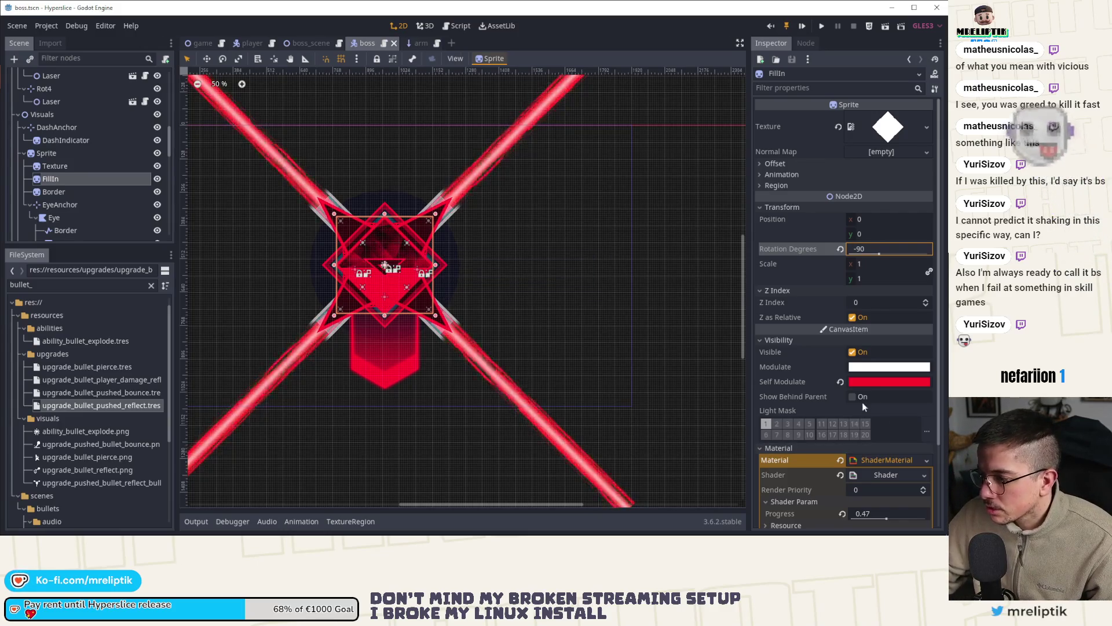
# Step: Set the FillIn shader Progress to 0, hide the sprite, and save the scene
pyautogui.scroll(-3, 869, 417)
pyautogui.click(884, 417)
pyautogui.write('0')
pyautogui.hotkey('ctrl', 's')
pyautogui.click(157, 179)
pyautogui.hotkey('ctrl', 's')
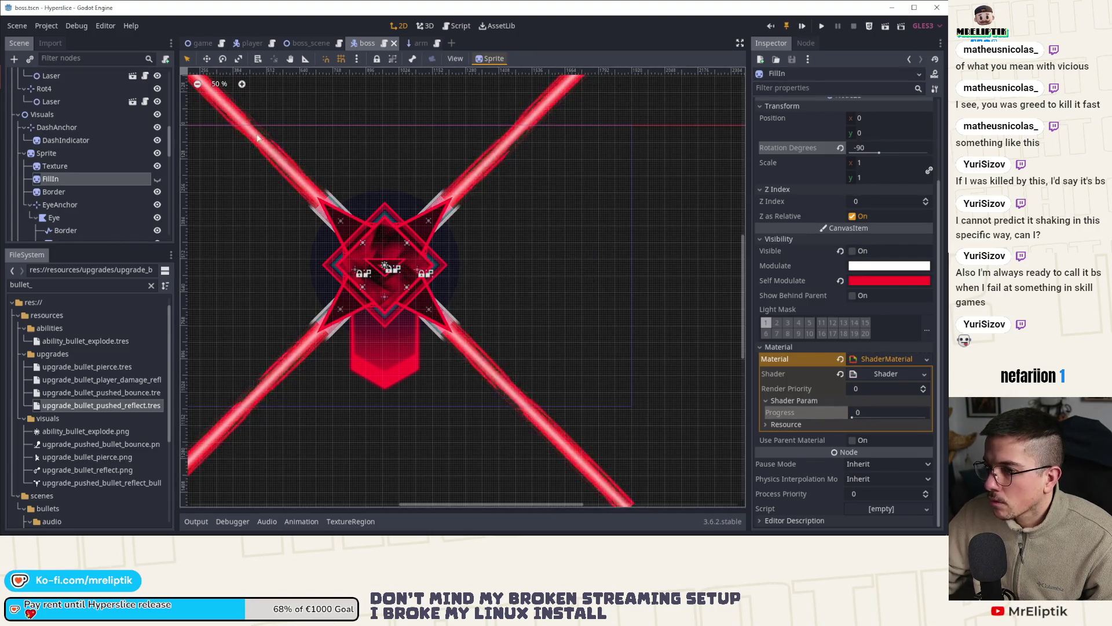
# Step: Reselect the Boss root node, save the scene, and run the game in debug
pyautogui.scroll(10, 54, 82)
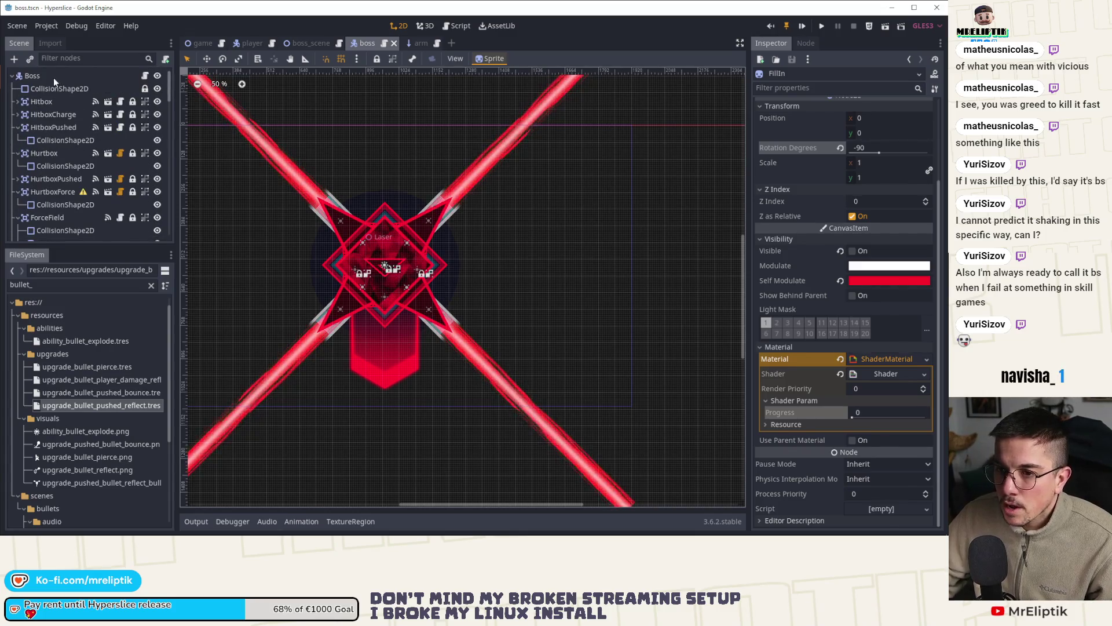
pyautogui.click(53, 78)
pyautogui.scroll(-10, 839, 307)
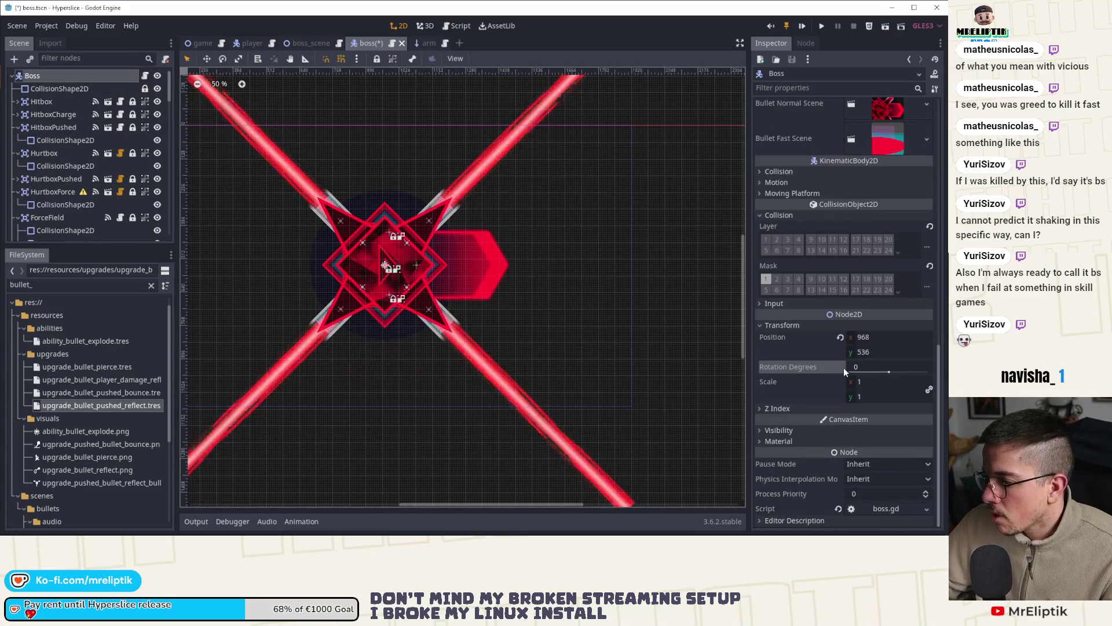
pyautogui.hotkey('ctrl', 's')
pyautogui.press('F5')
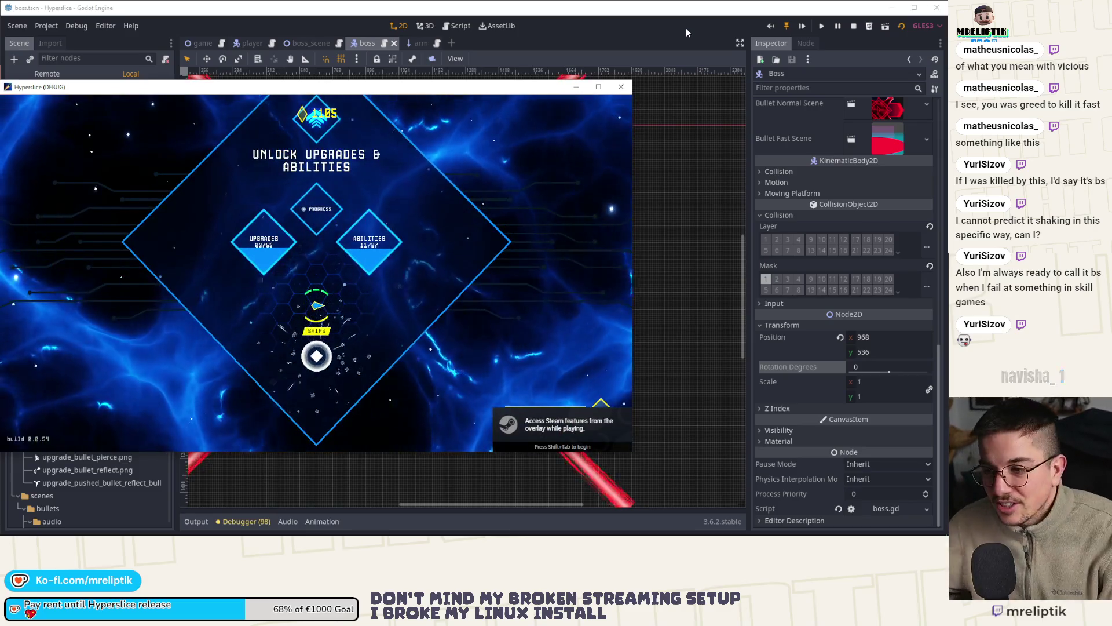
pyautogui.press('Return')
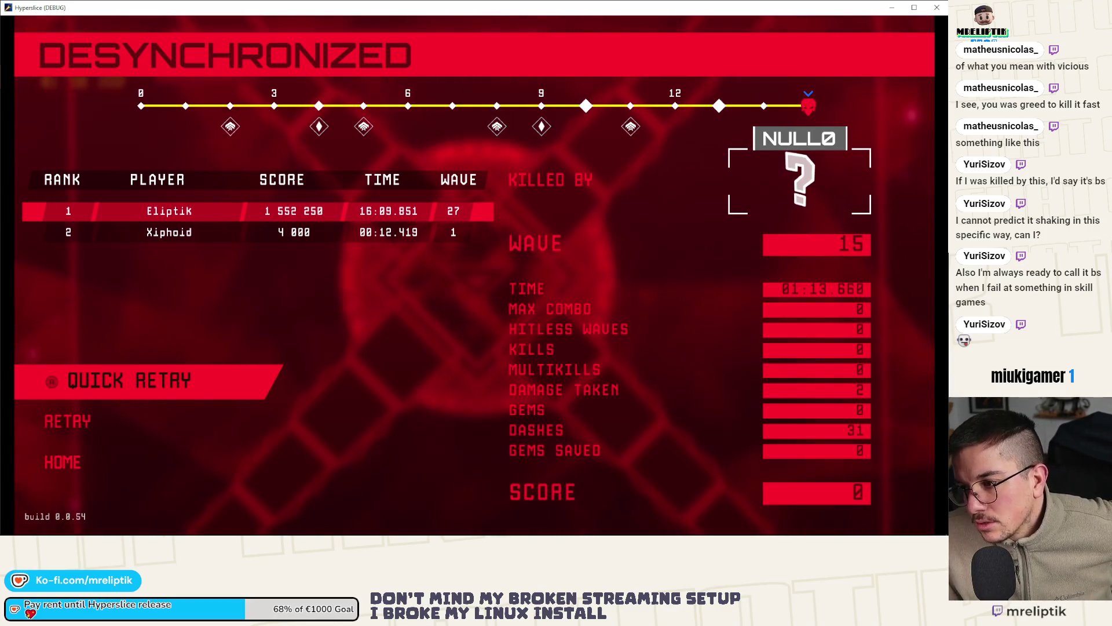
pyautogui.hotkey('alt', 'Tab')
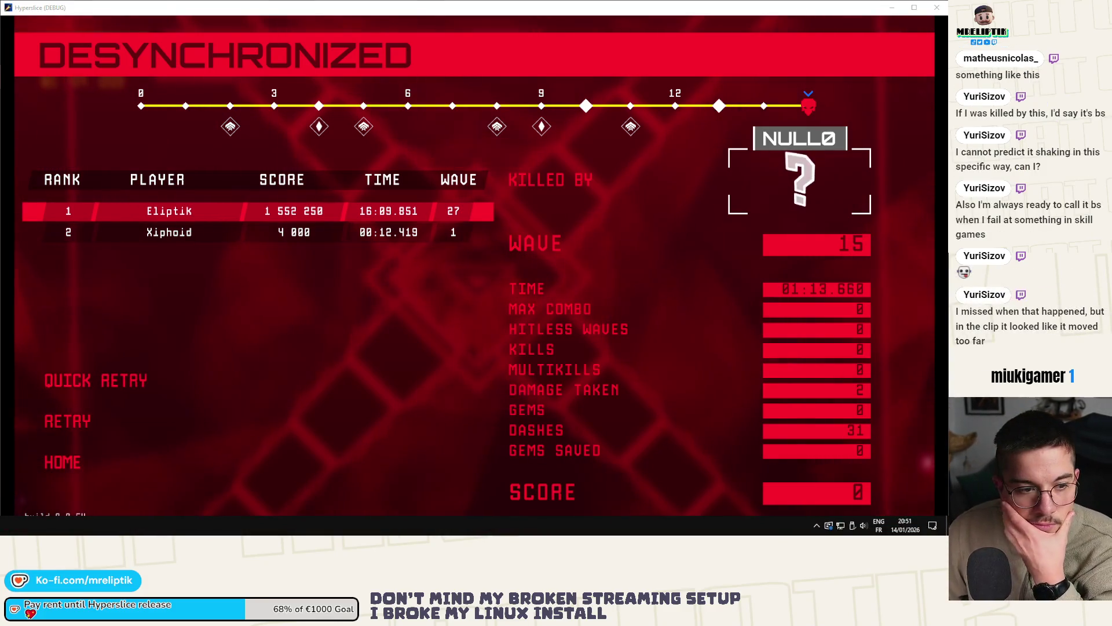
pyautogui.press('F8')
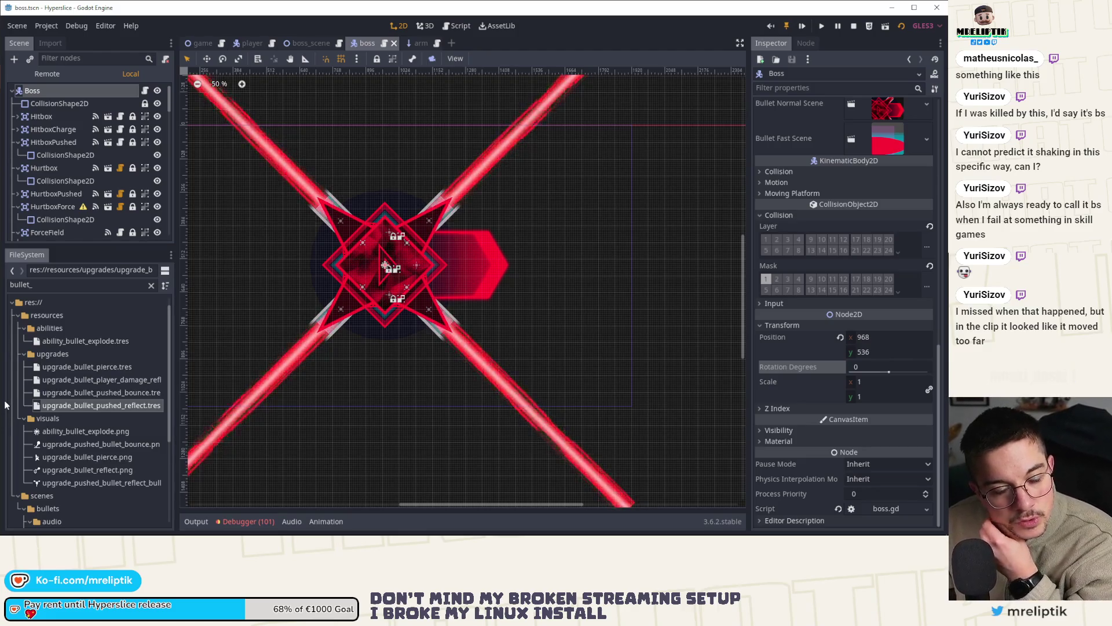
# Step: Open boss.gd at _on_Hitbox_dealt_damage and jump to the damage_effect definition
pyautogui.scroll(-10, 68, 170)
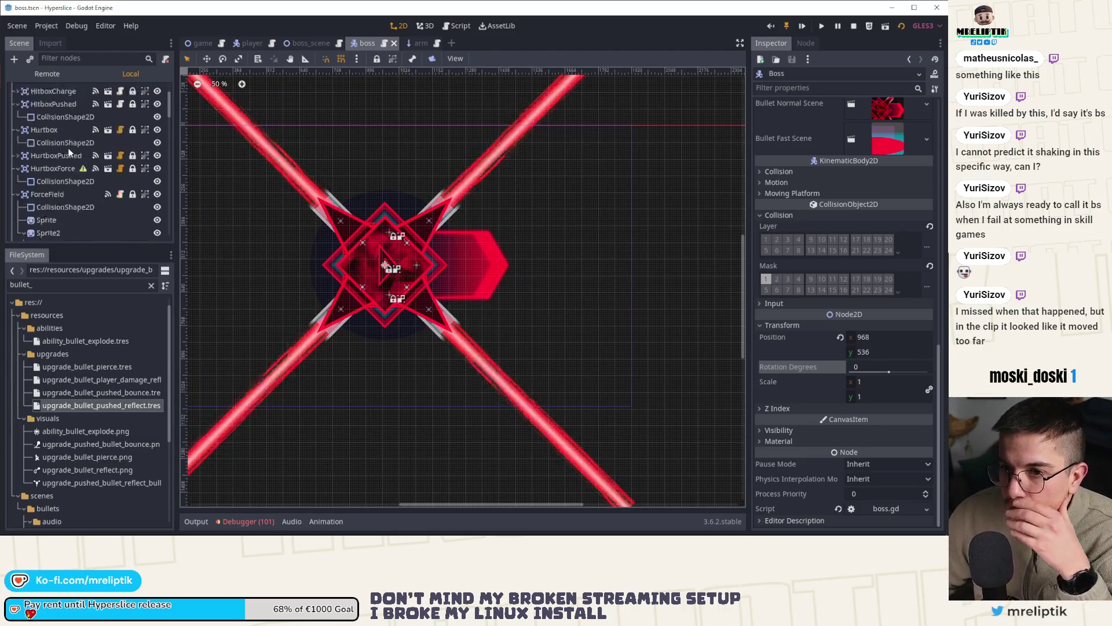
pyautogui.scroll(-5, 76, 208)
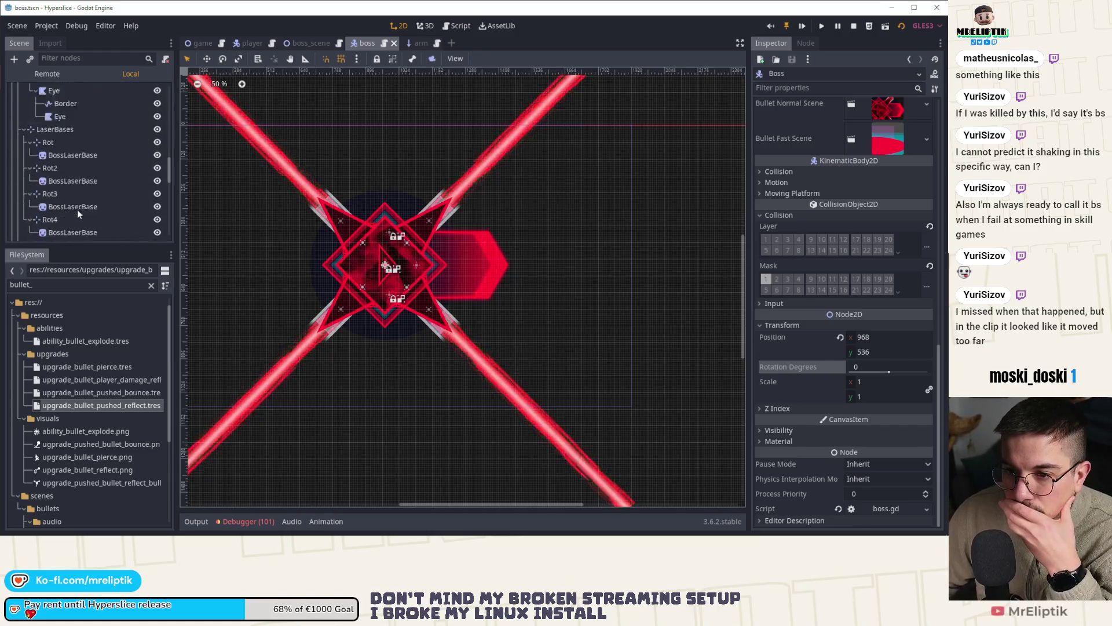
pyautogui.scroll(15, 85, 139)
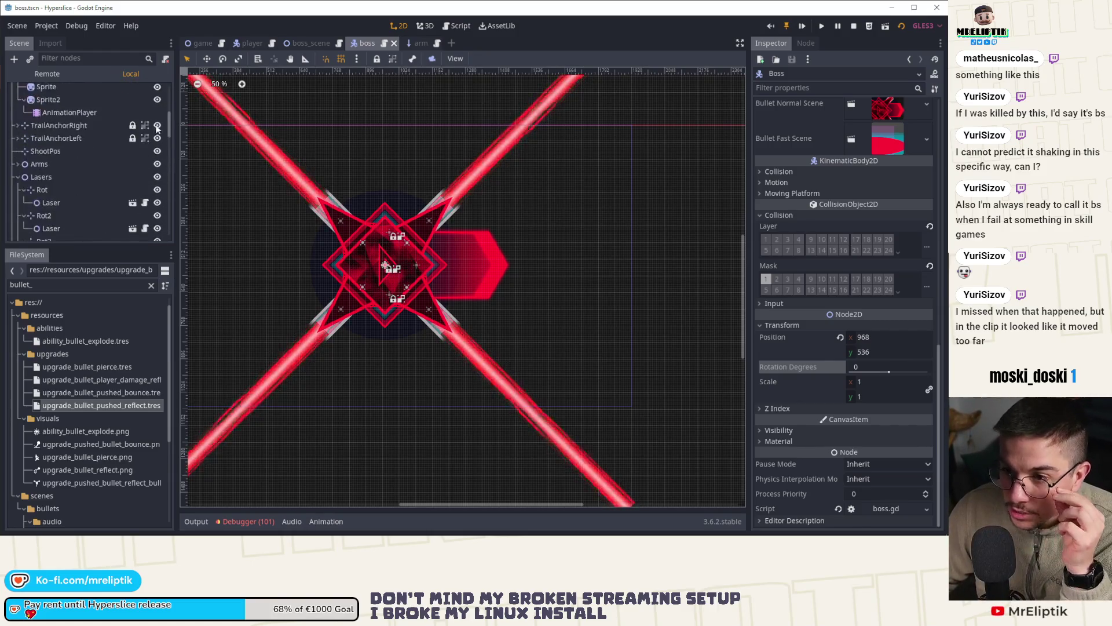
pyautogui.press('F3')
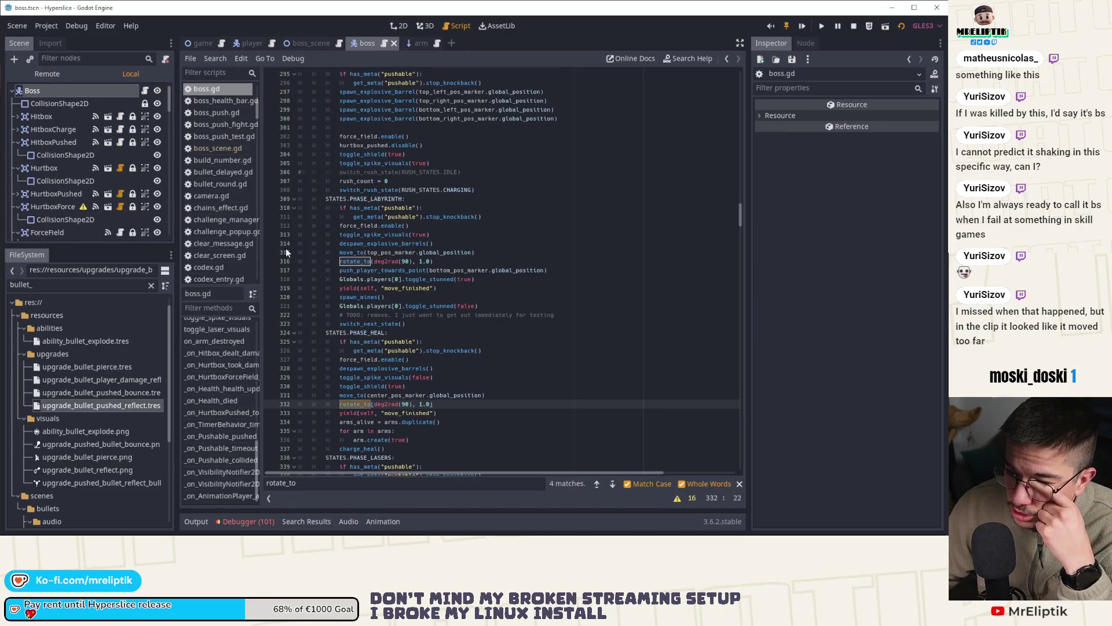
pyautogui.click(218, 354)
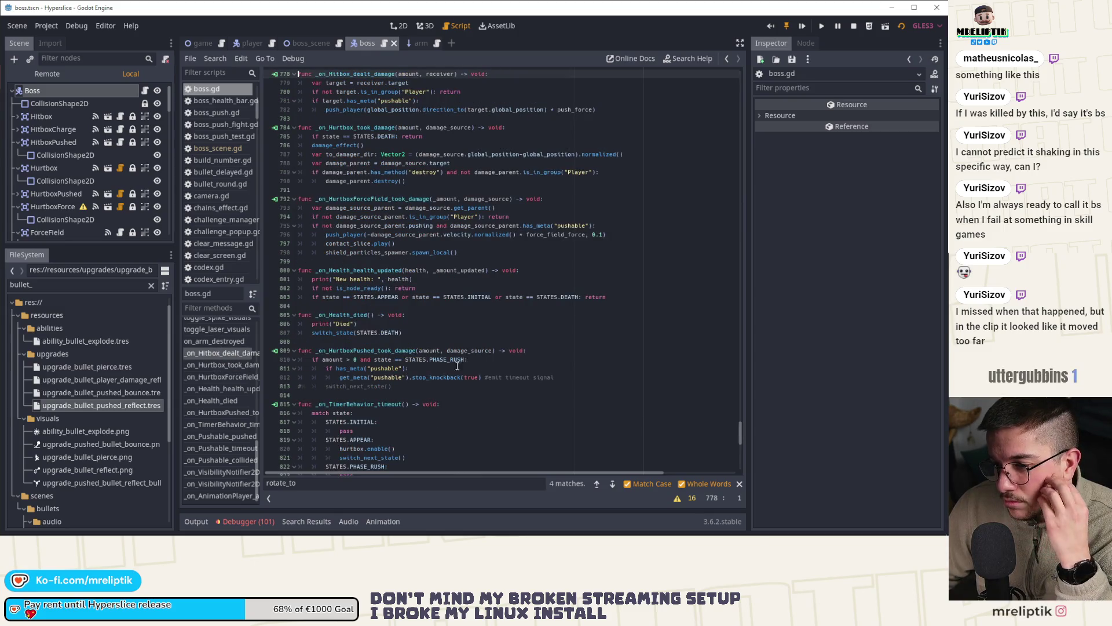
pyautogui.scroll(2, 400, 365)
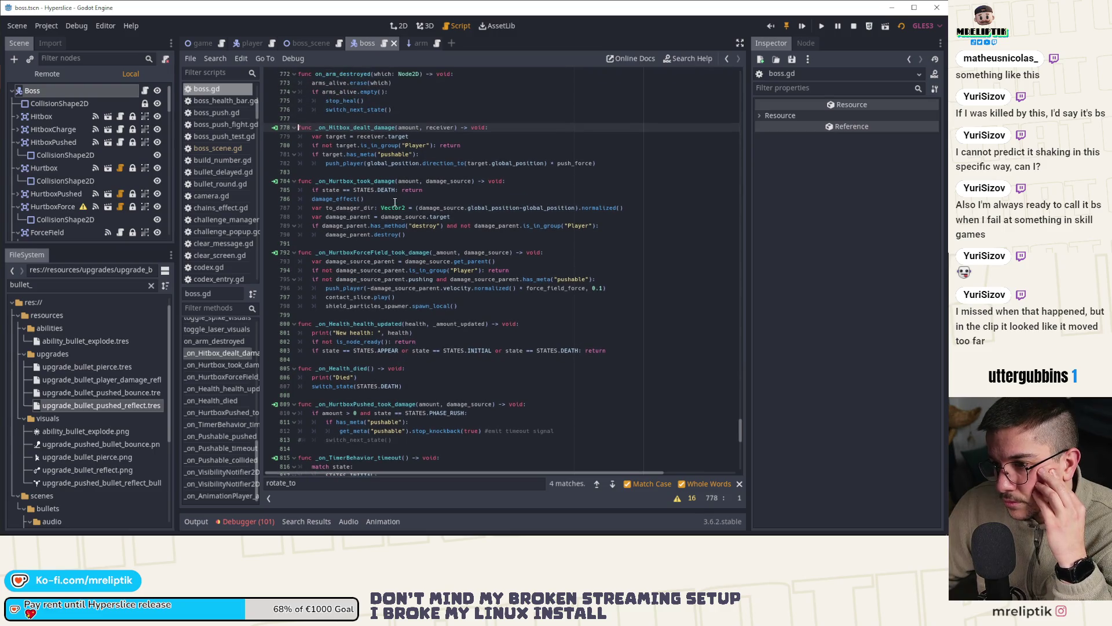
pyautogui.click(334, 198)
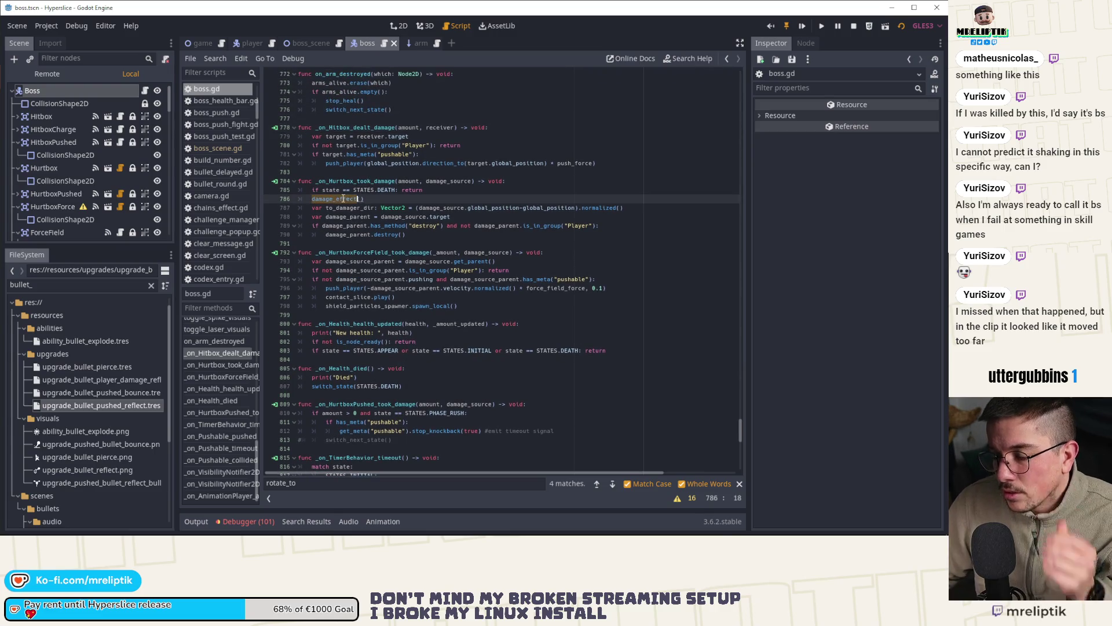
pyautogui.keyDown('ctrl'); pyautogui.click(333, 199); pyautogui.keyUp('ctrl')
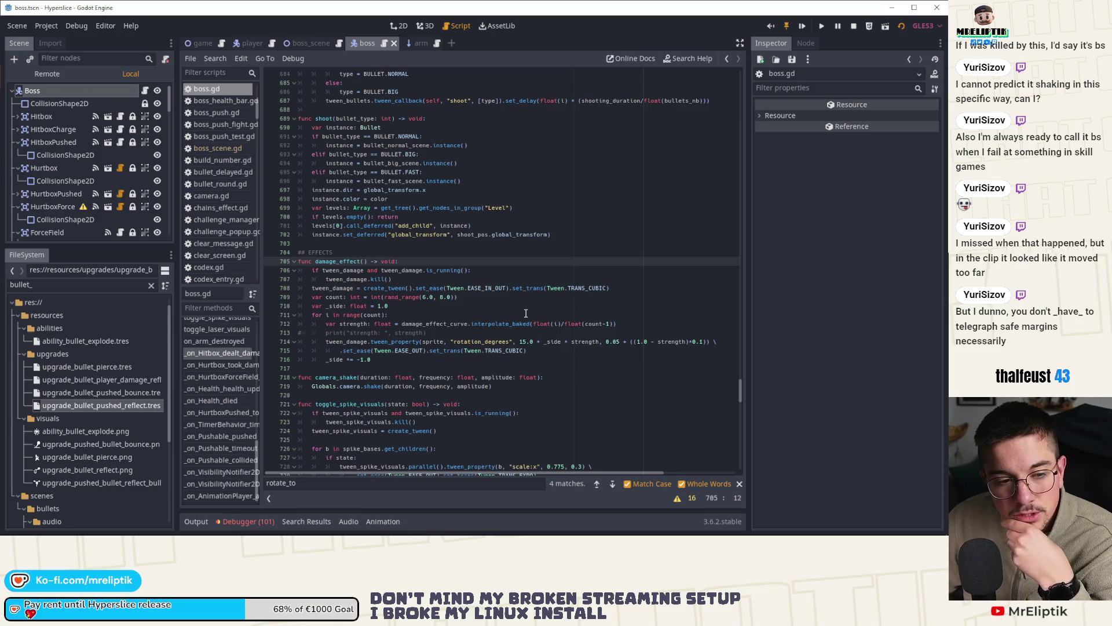
# Step: Review the debugger's list of 101 errors, then collapse the panel
pyautogui.click(397, 26)
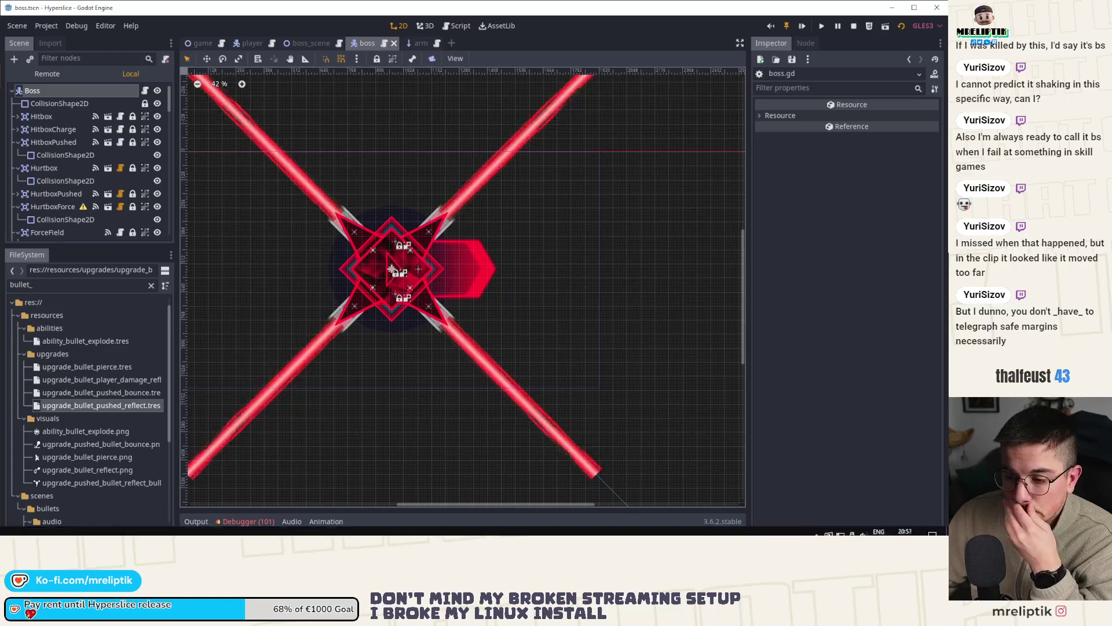
pyautogui.click(248, 521)
pyautogui.click(249, 352)
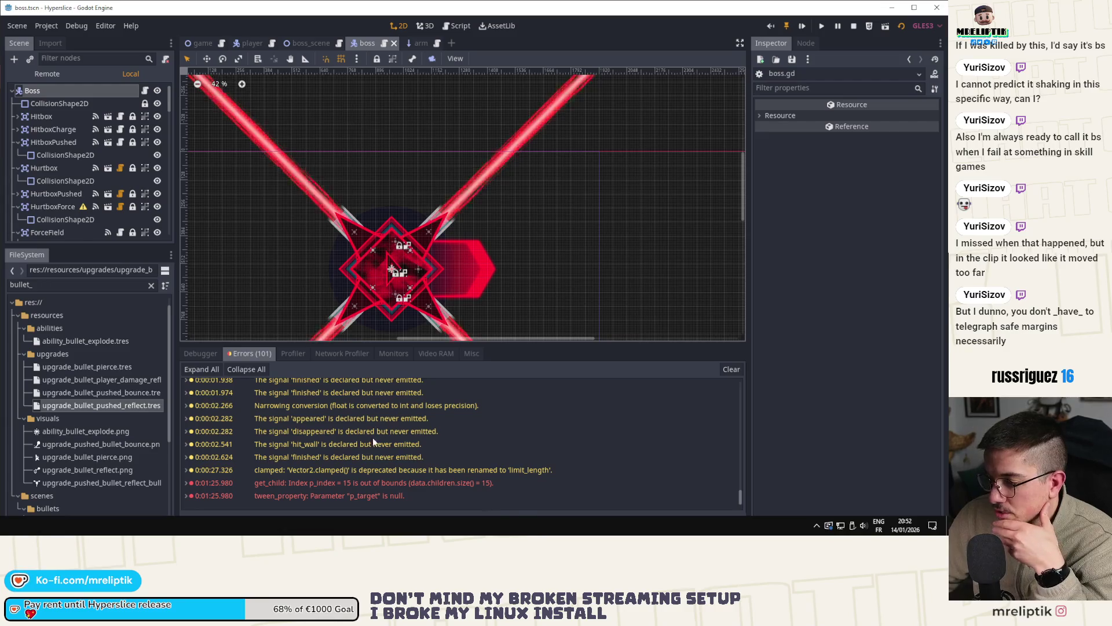
pyautogui.click(239, 519)
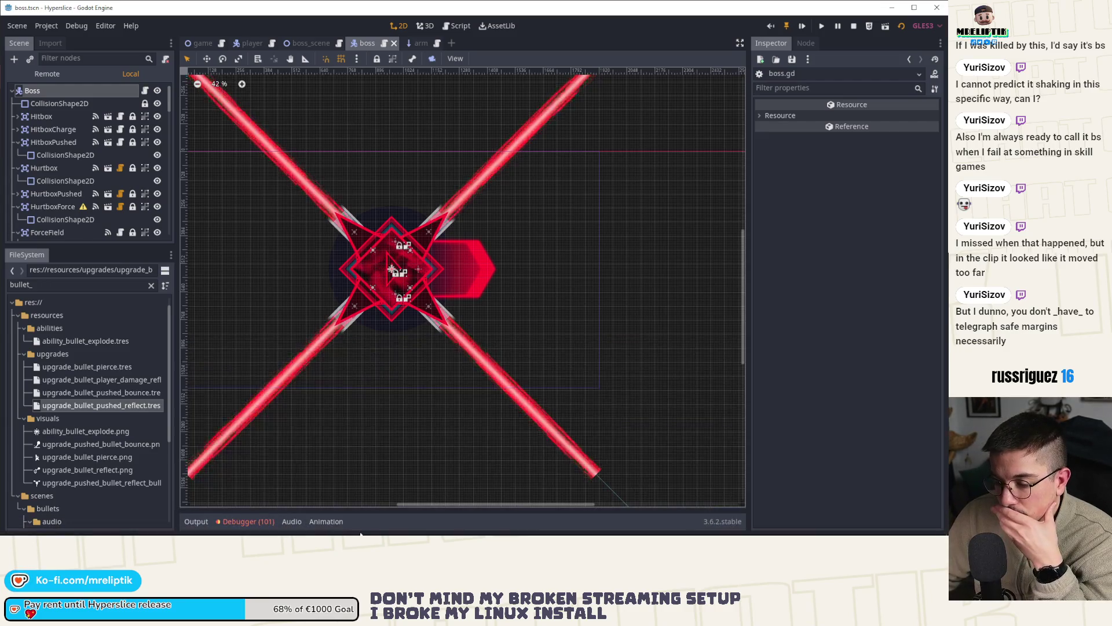
# Step: Change the damage_effect shake rotation strength on line 714 from 15.0 to 12.0
pyautogui.click(304, 45)
pyautogui.click(371, 43)
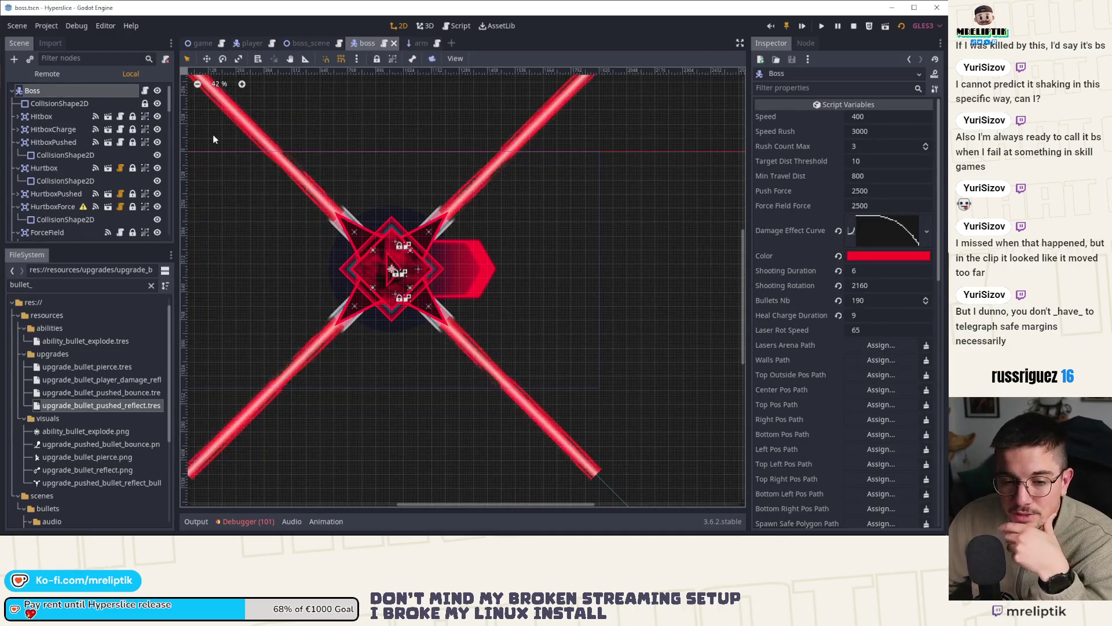
pyautogui.click(146, 91)
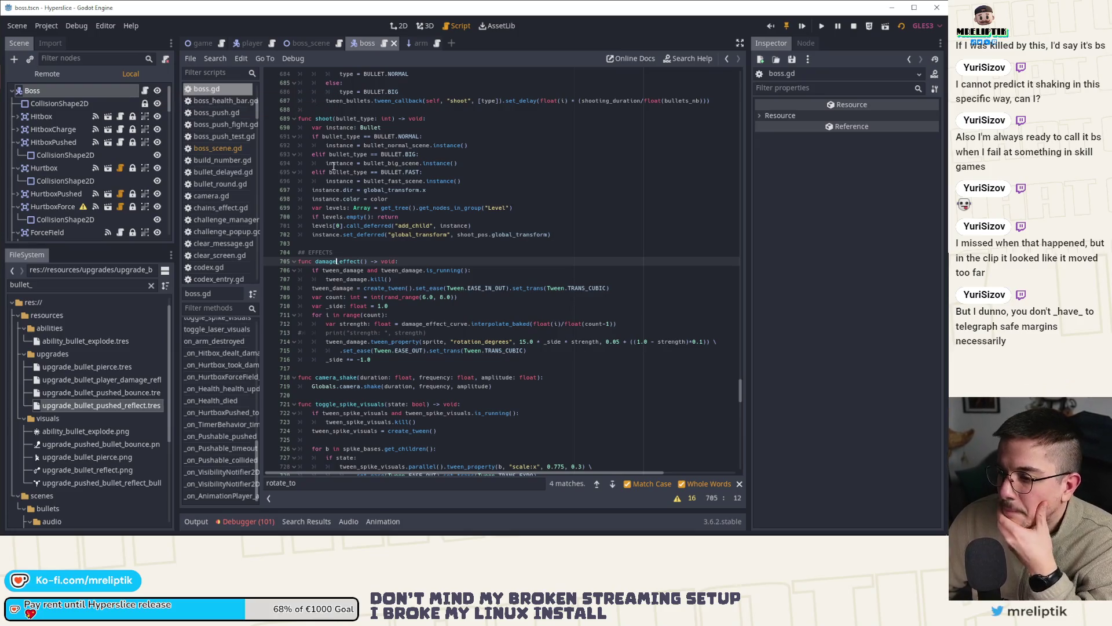
pyautogui.click(529, 346)
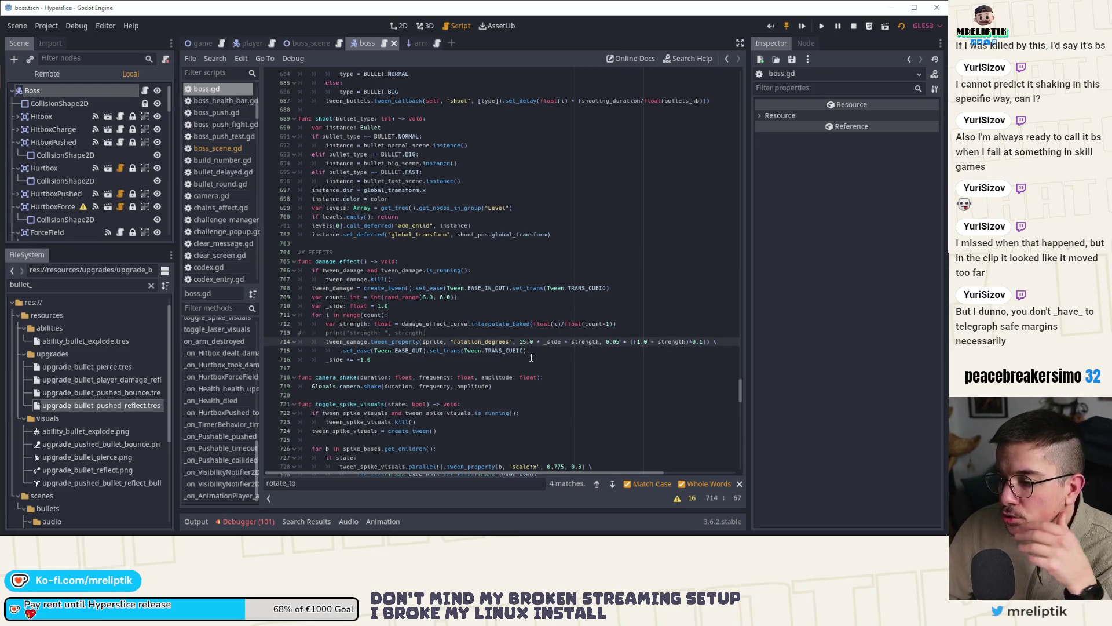
pyautogui.press('BackSpace')
pyautogui.write('2')
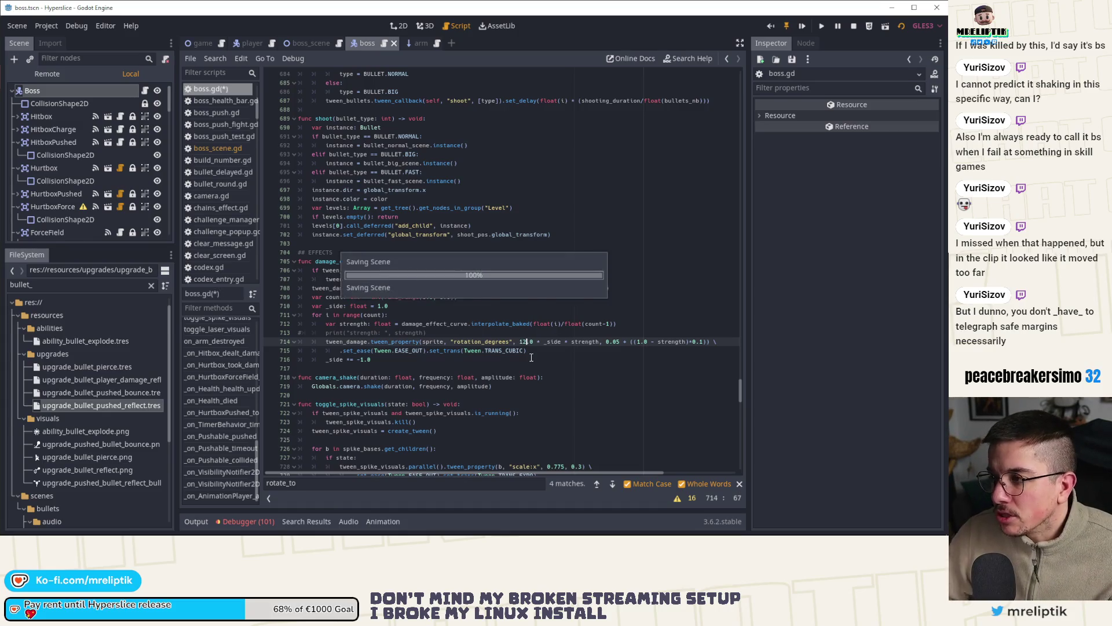
# Step: Inspect the HitEffect node, then select the boss Sprite in the 2D view
pyautogui.click(405, 29)
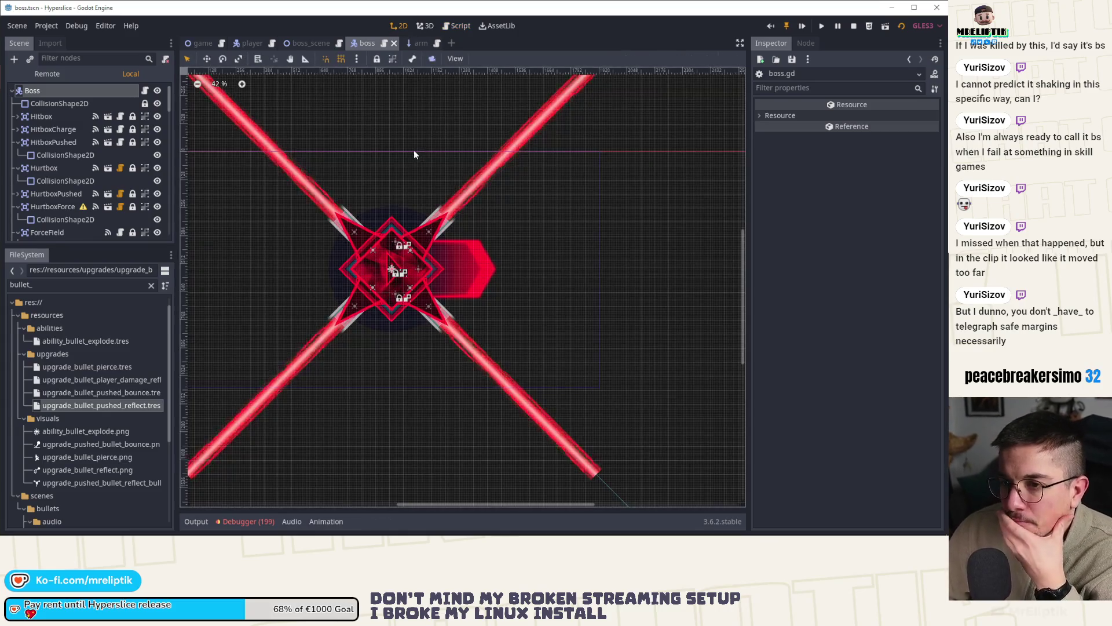
pyautogui.click(146, 91)
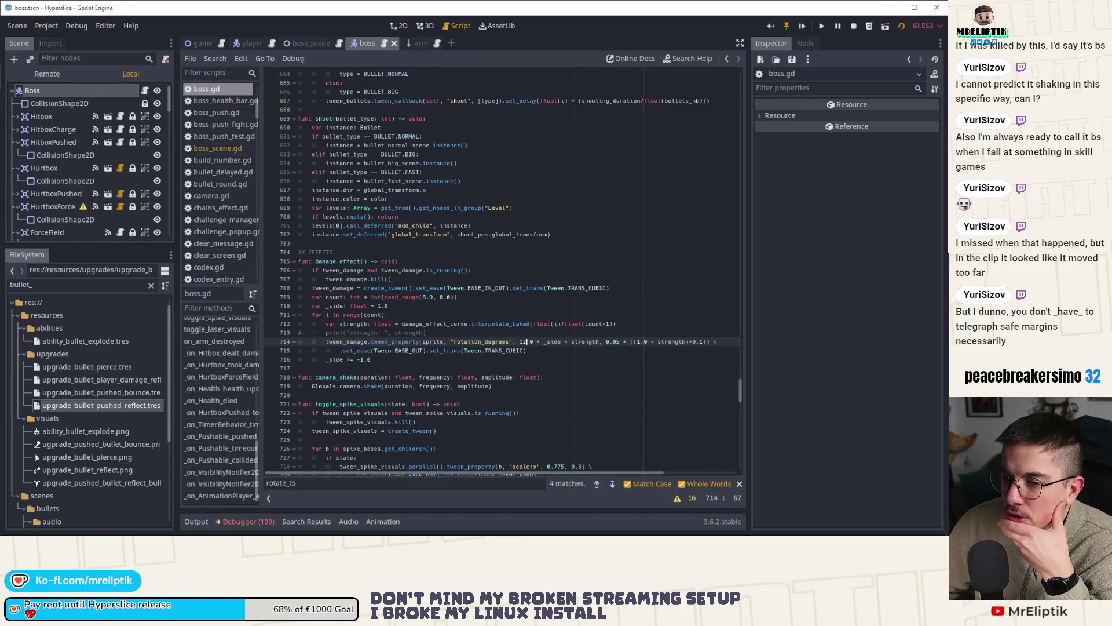
pyautogui.scroll(-5, 57, 183)
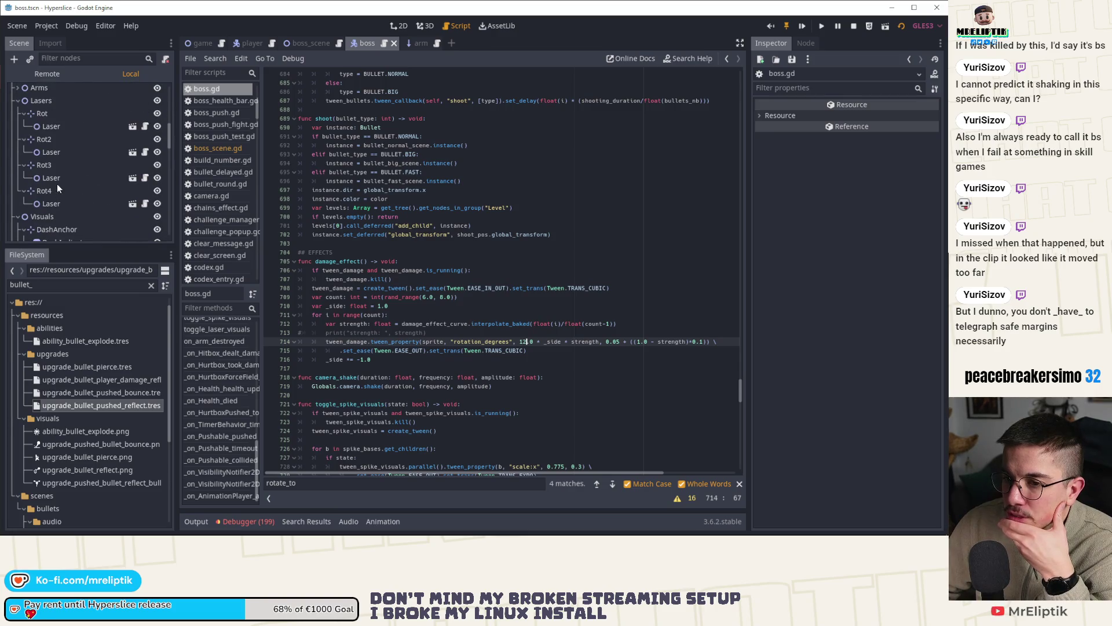
pyautogui.scroll(3, 57, 183)
pyautogui.scroll(-8, 57, 183)
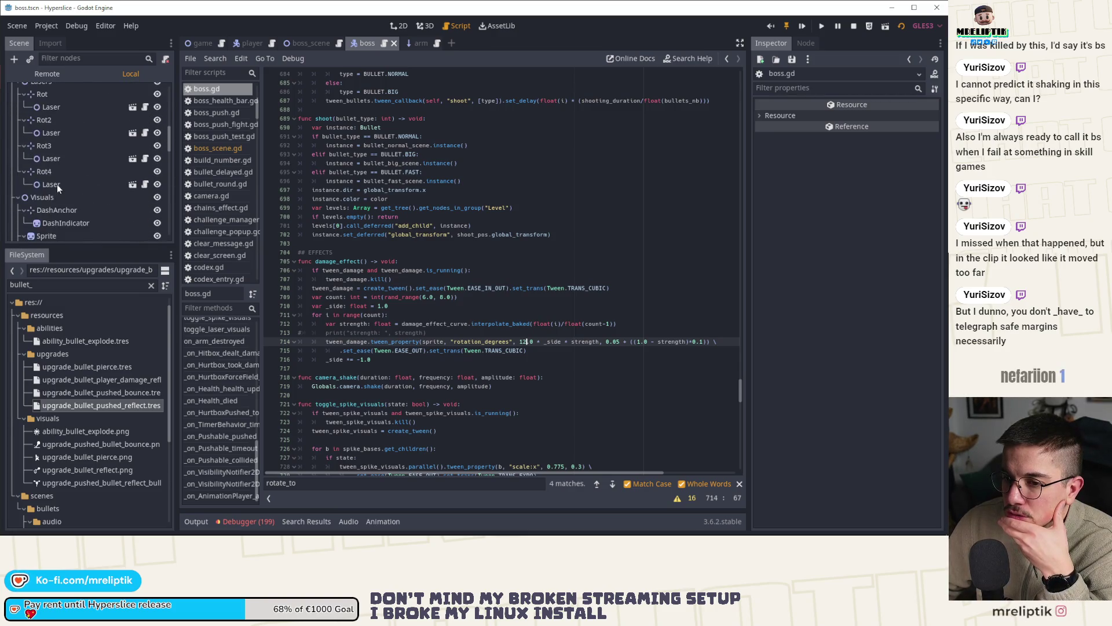
pyautogui.scroll(-3, 57, 184)
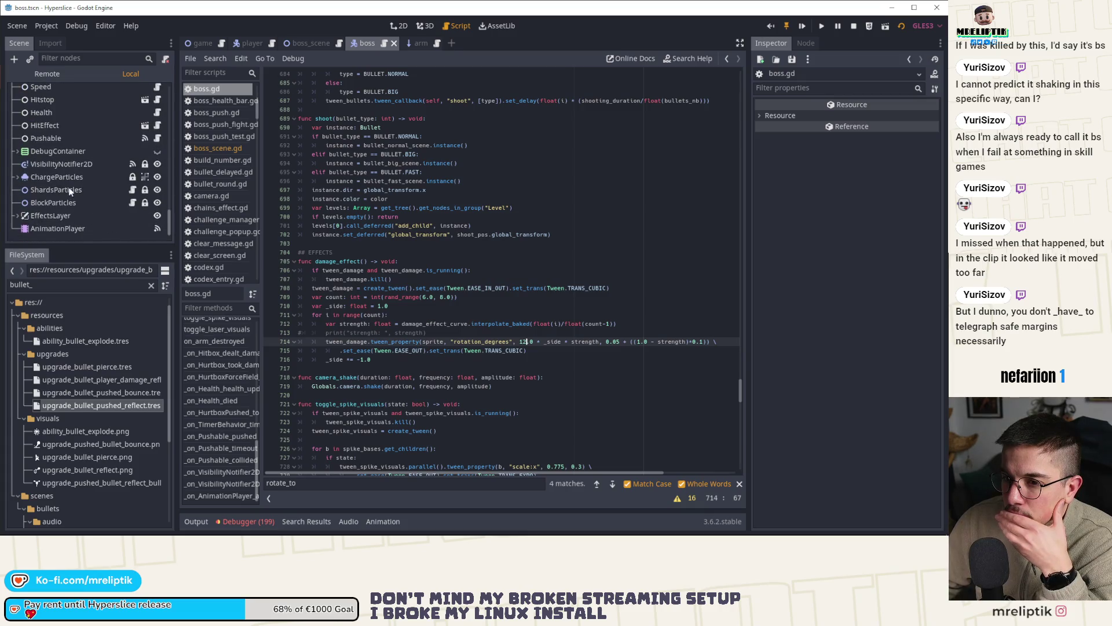
pyautogui.click(56, 182)
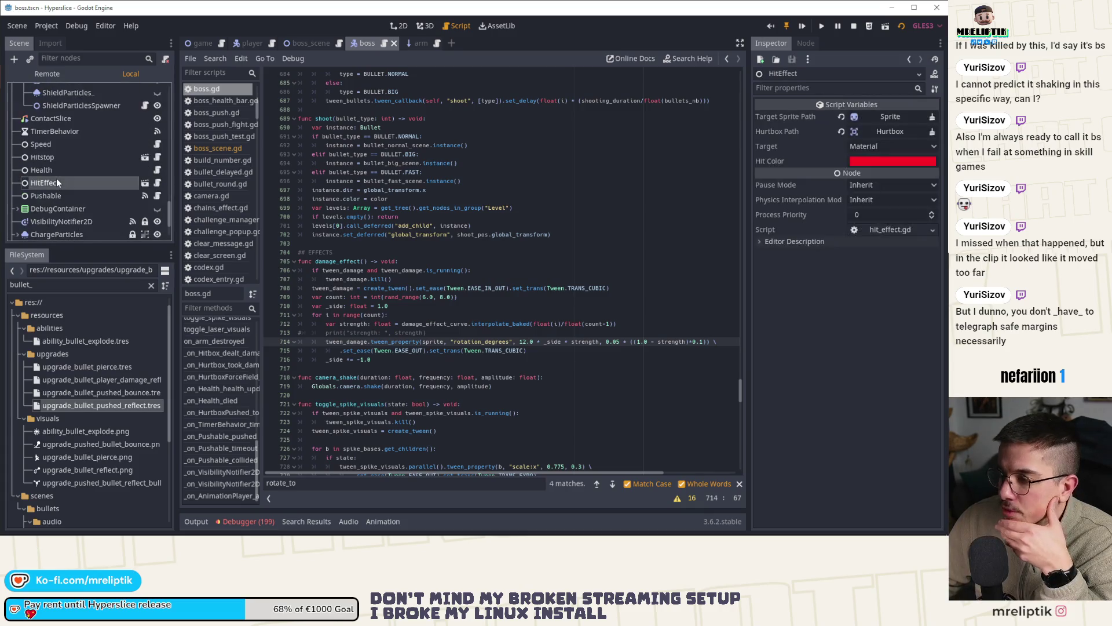
pyautogui.click(398, 25)
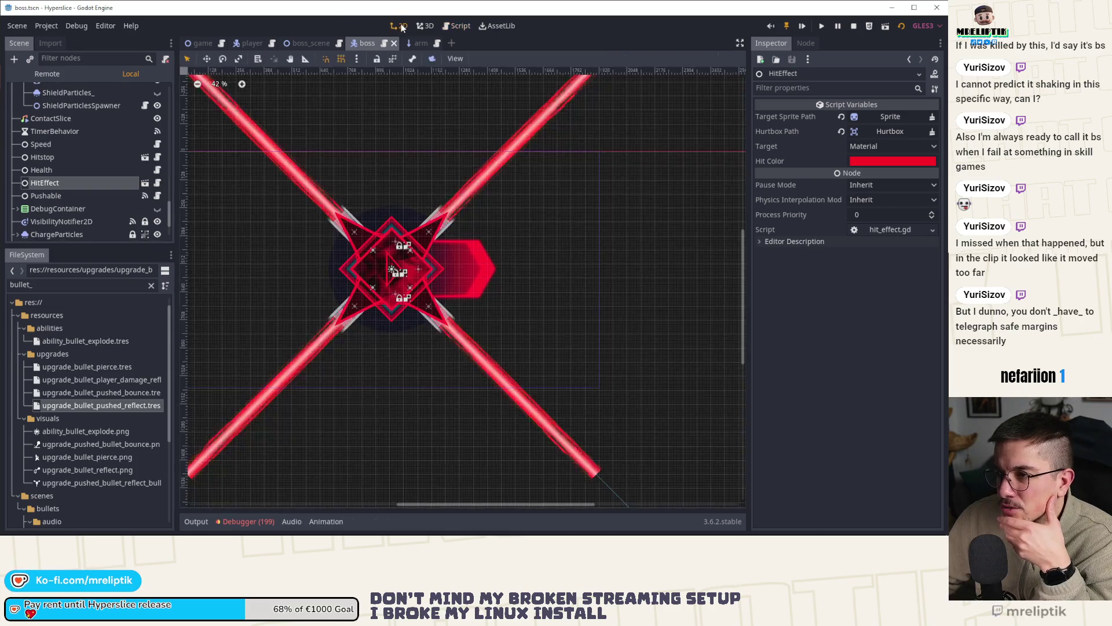
pyautogui.scroll(10, 69, 171)
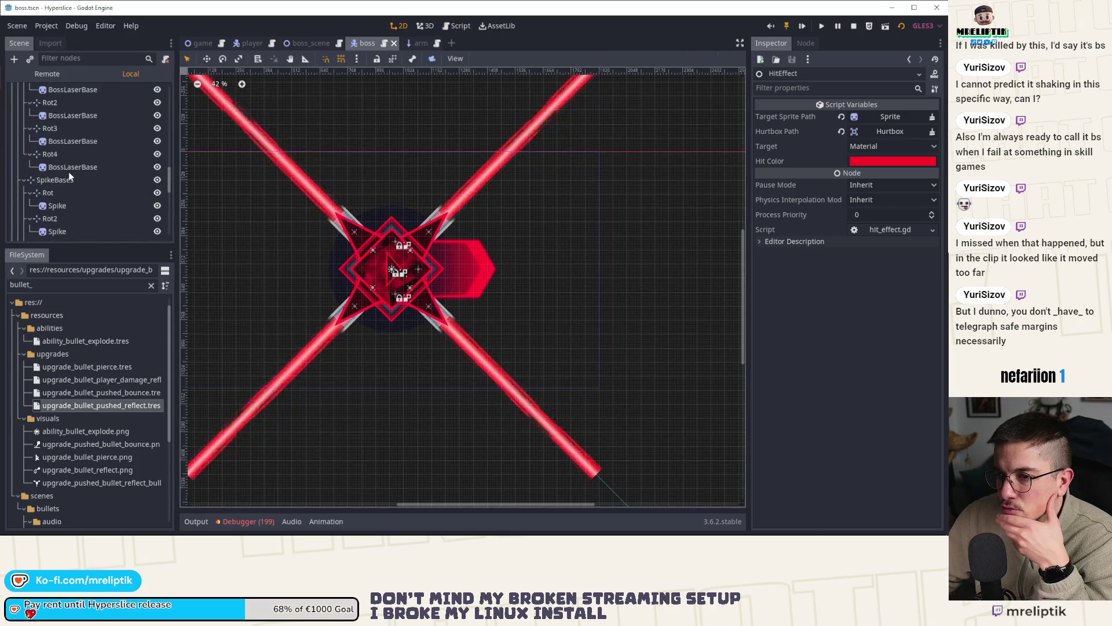
pyautogui.click(47, 170)
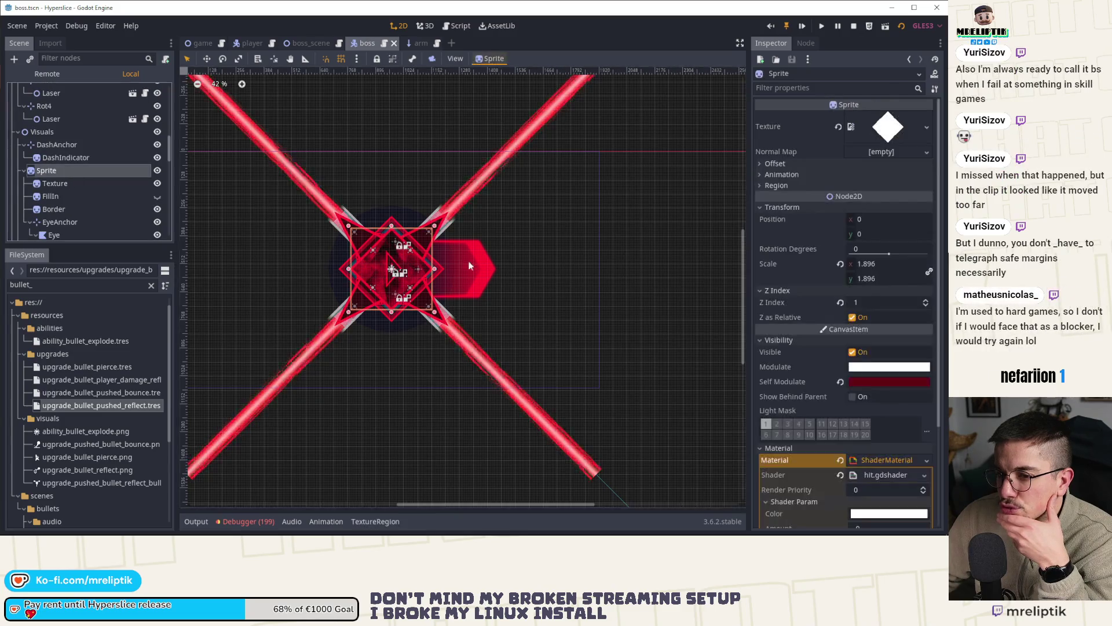
# Step: Preview the Sprite's hit flash Amount at 0.84, reset it to 0, and reopen boss.gd
pyautogui.scroll(-5, 866, 414)
pyautogui.moveTo(854, 425)
pyautogui.mouseDown()
pyautogui.moveTo(938, 425)
pyautogui.moveTo(855, 427)
pyautogui.mouseUp()
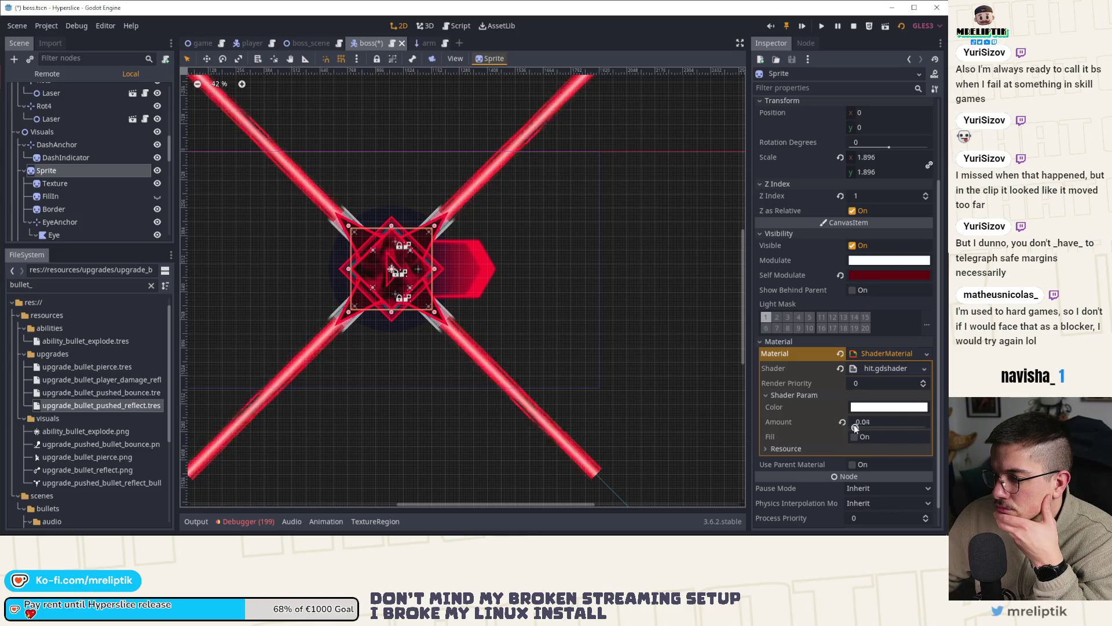
pyautogui.scroll(-10, 71, 168)
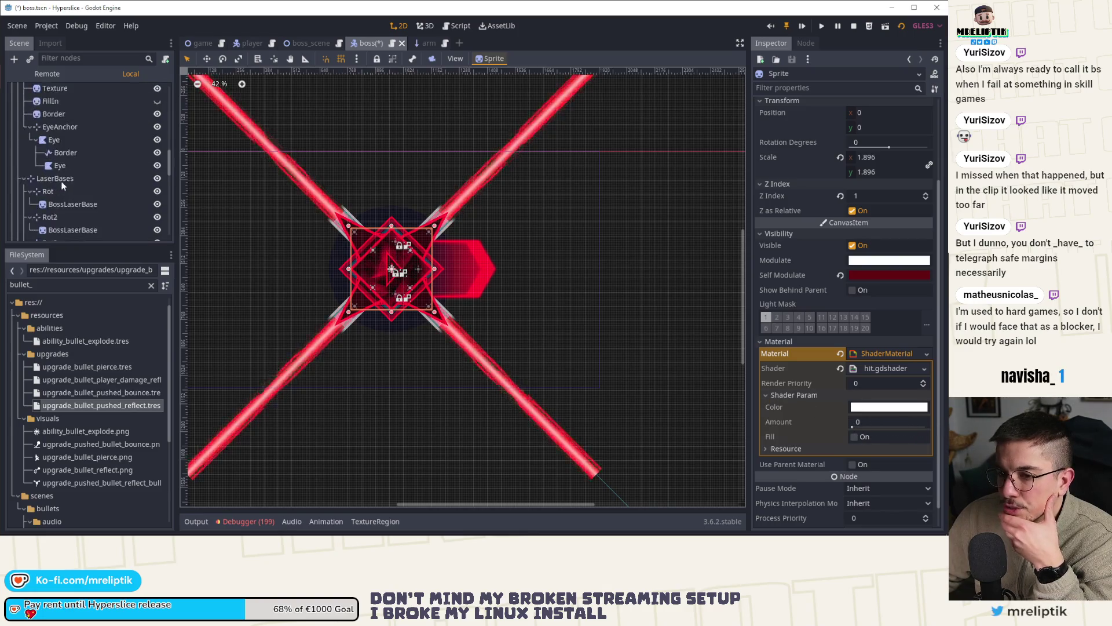
pyautogui.scroll(-4, 62, 197)
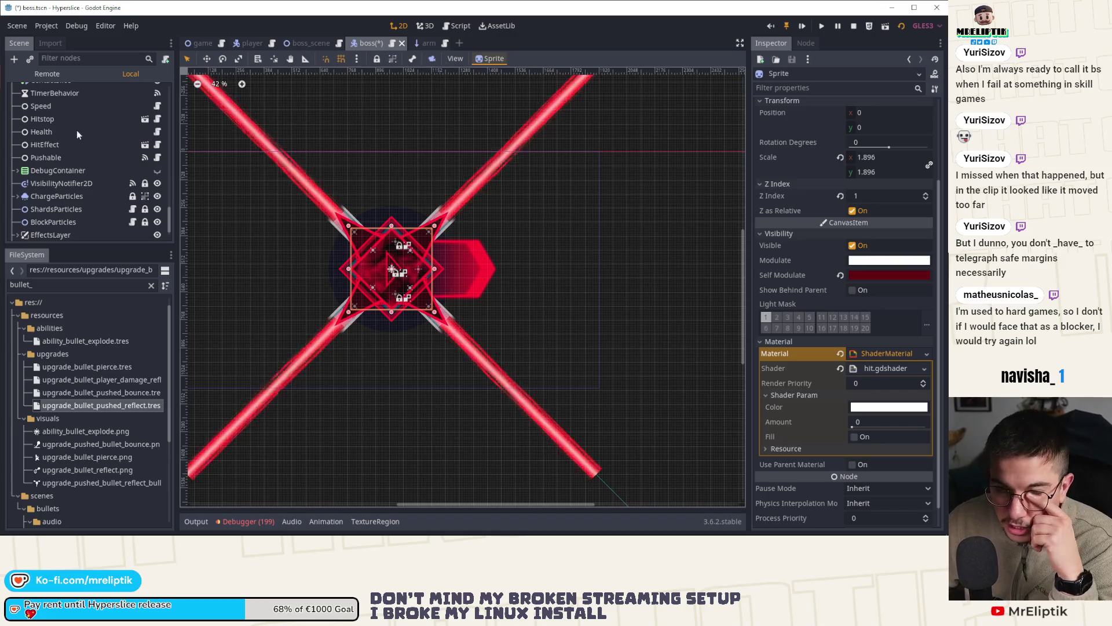
pyautogui.scroll(8, 77, 130)
pyautogui.scroll(10, 144, 145)
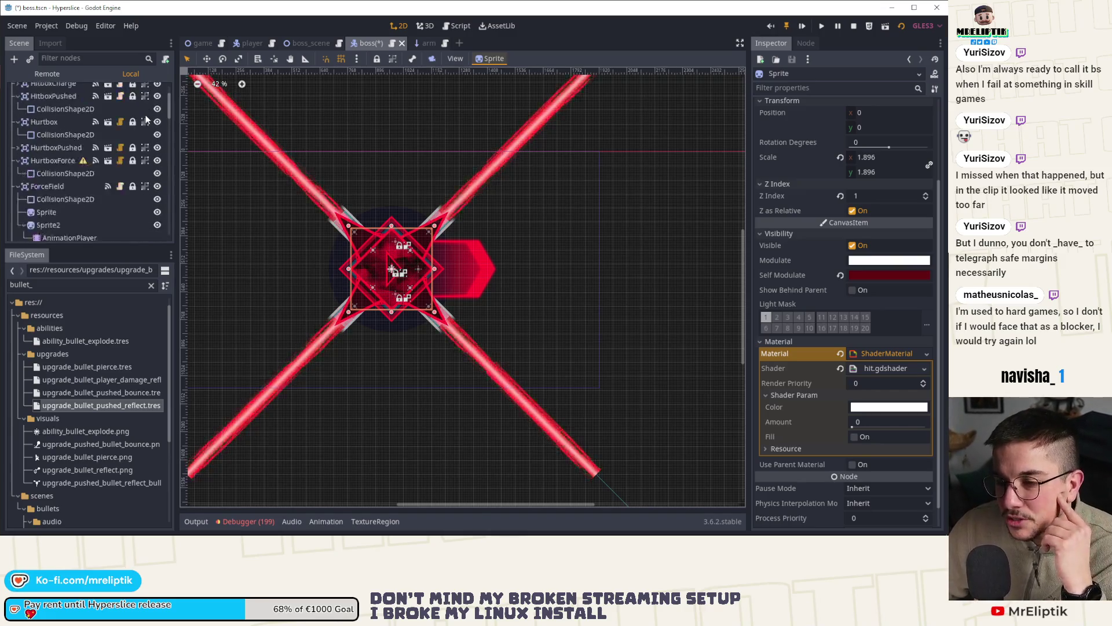
pyautogui.click(146, 90)
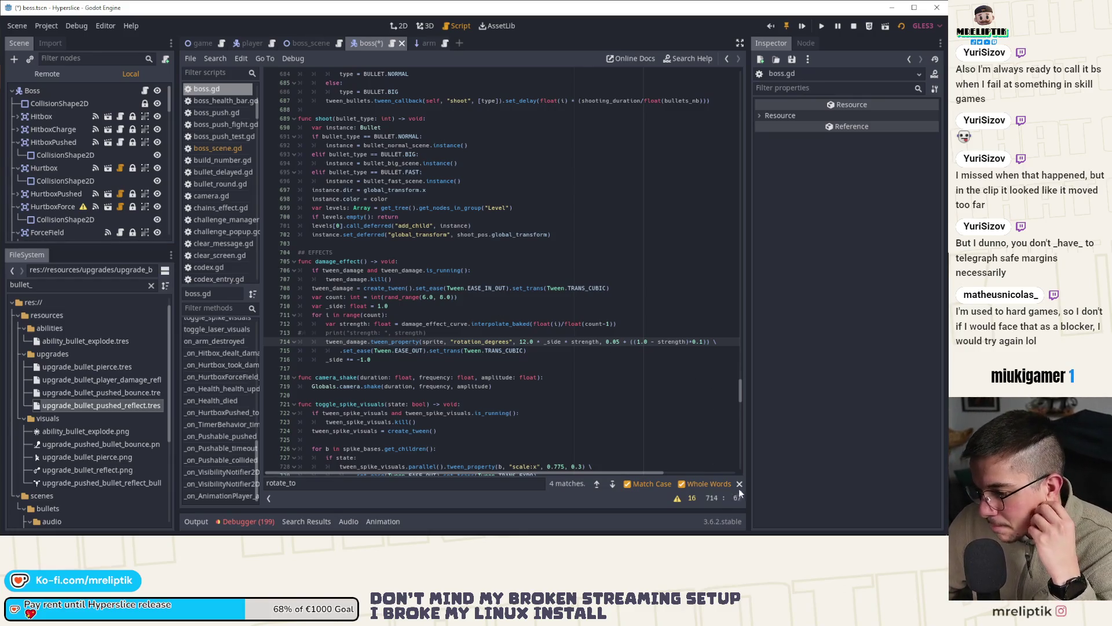
# Step: Close the rotate_to search, save the boss scene, and check the debugger error list
pyautogui.press('Escape')
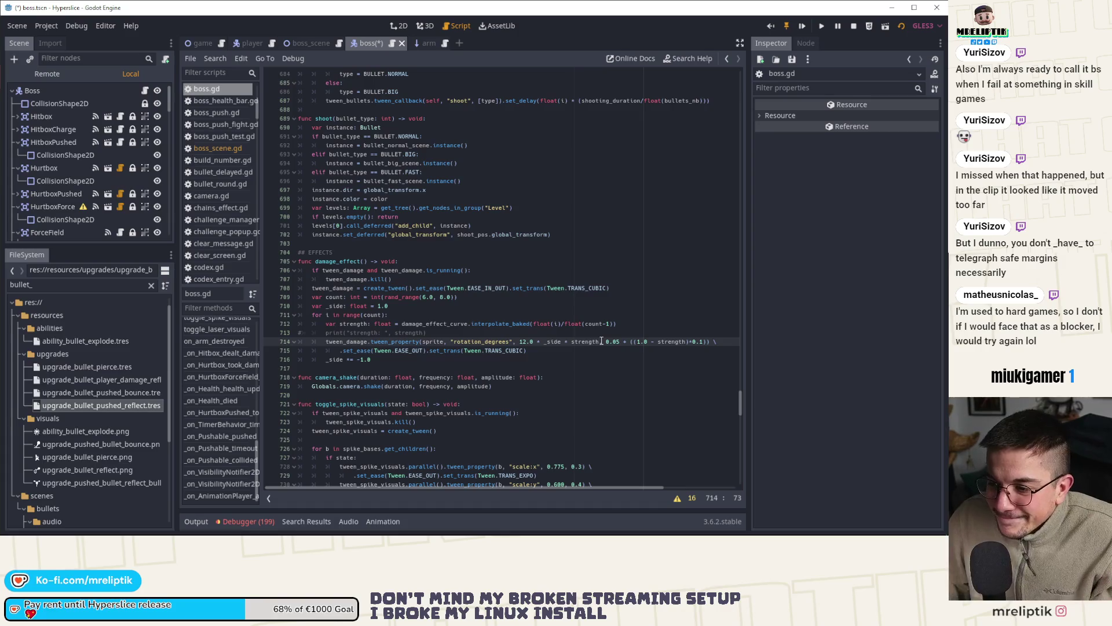
pyautogui.hotkey('ctrl', 's')
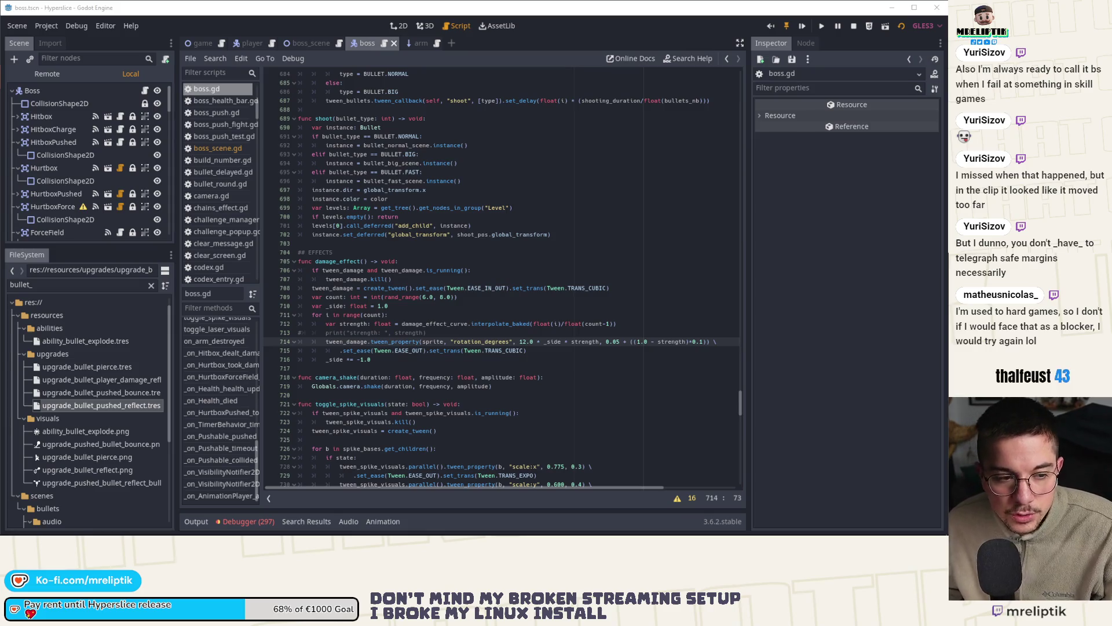
pyautogui.click(261, 520)
pyautogui.click(249, 520)
pyautogui.click(242, 521)
pyautogui.click(242, 521)
# Step: Dismiss the system tray popup and return to the boss scene's 2D view
pyautogui.click(817, 526)
pyautogui.click(817, 526)
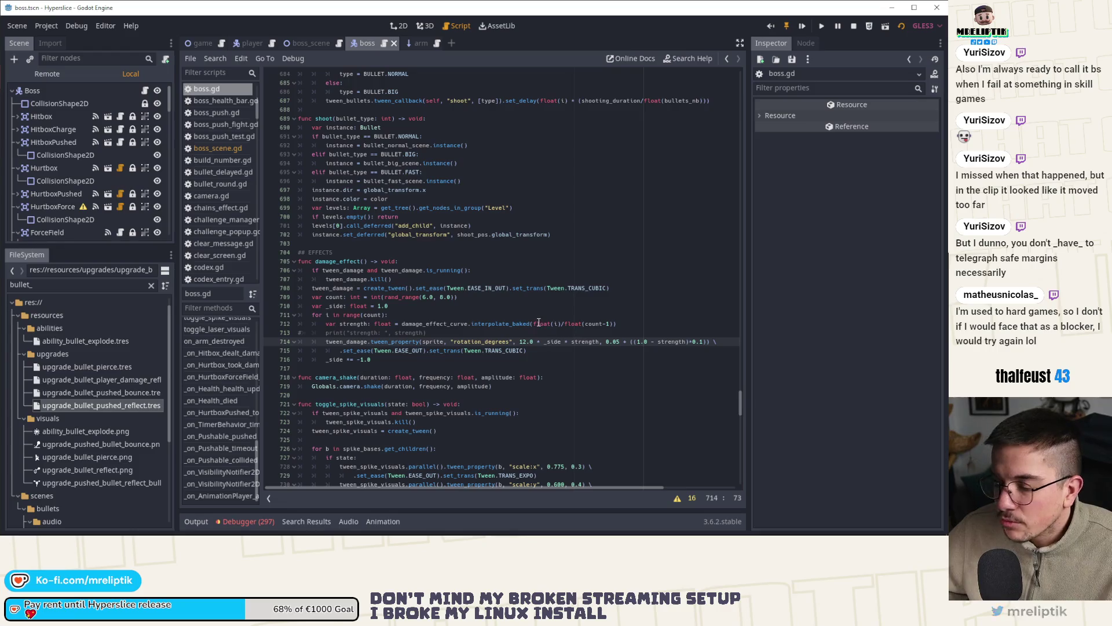
pyautogui.click(400, 26)
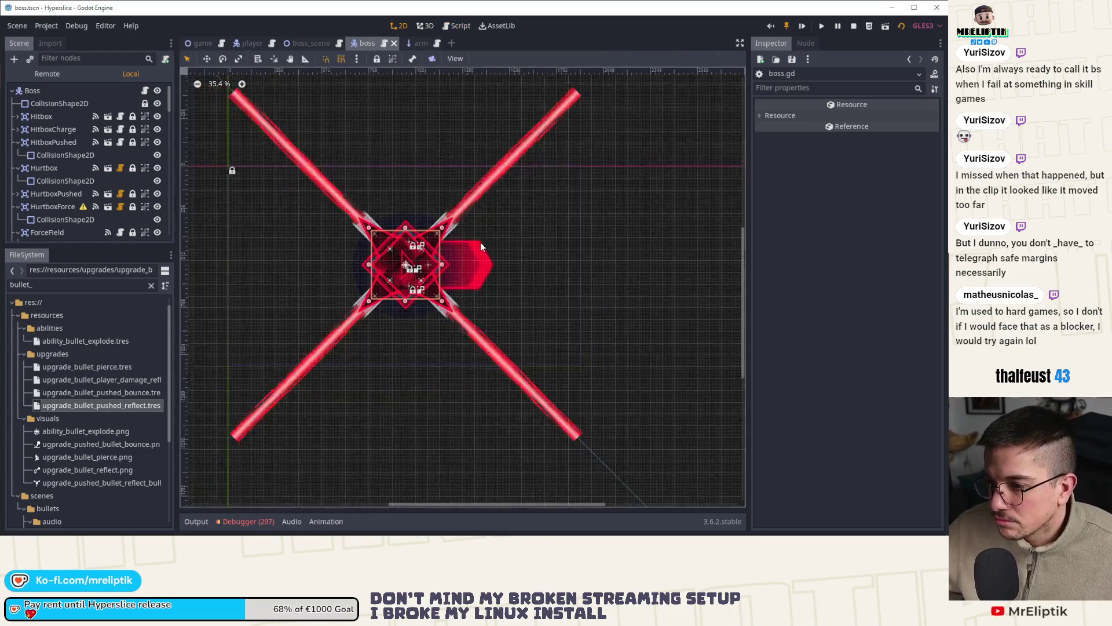
# Step: Save the boss scene, compare its 2D view with boss.gd, and end on damage_effect's 12.0 shake
pyautogui.hotkey('ctrl', 's')
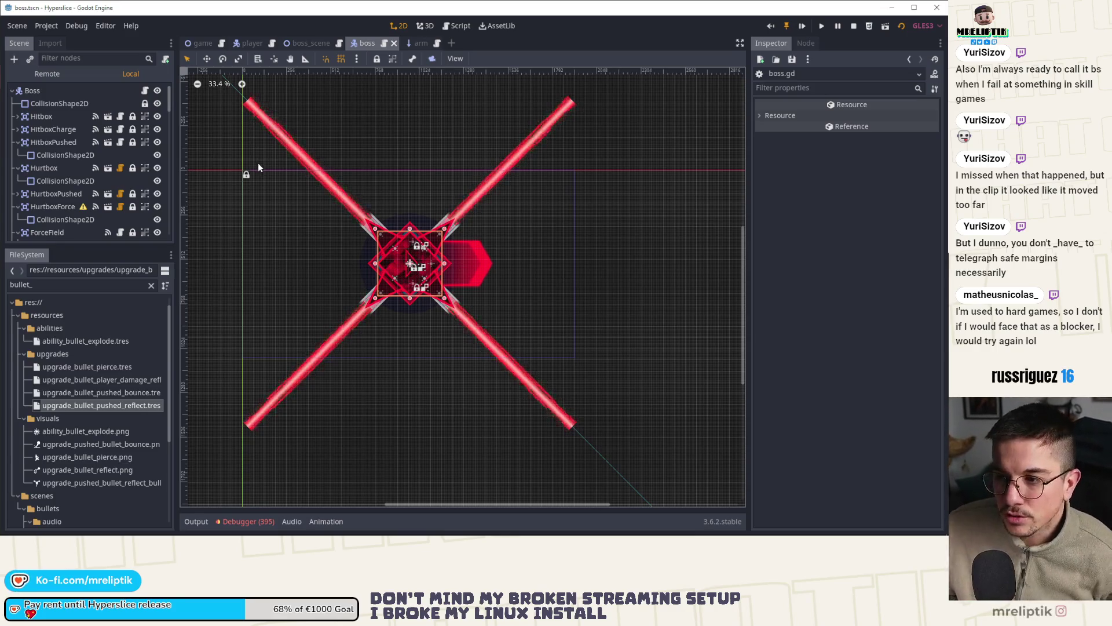
pyautogui.scroll(1, 424, 225)
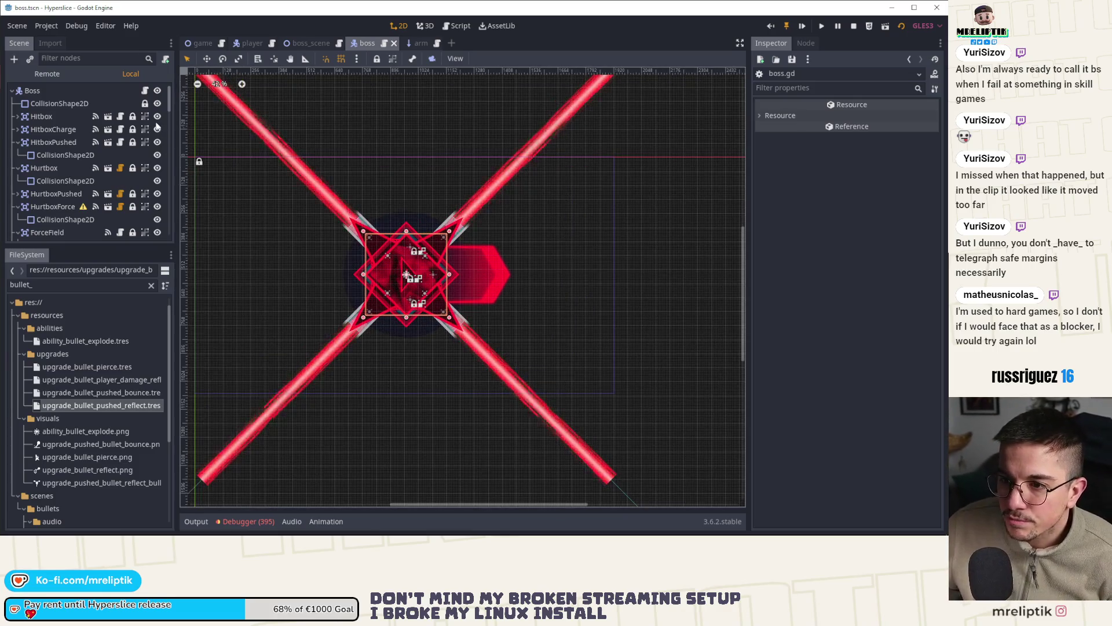
pyautogui.click(144, 91)
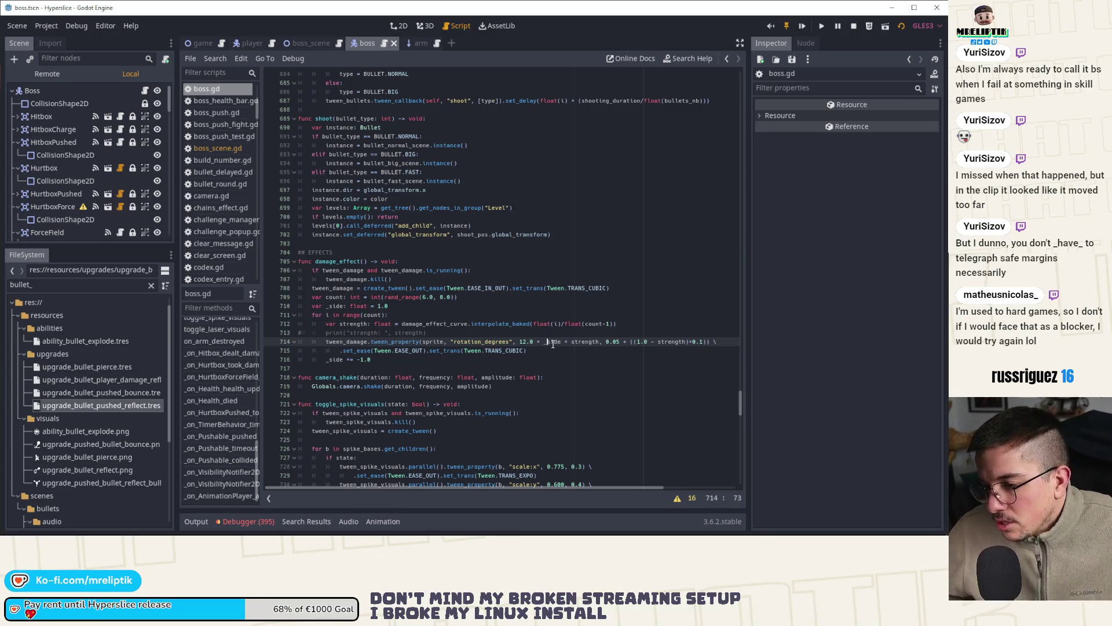
pyautogui.press('Down')
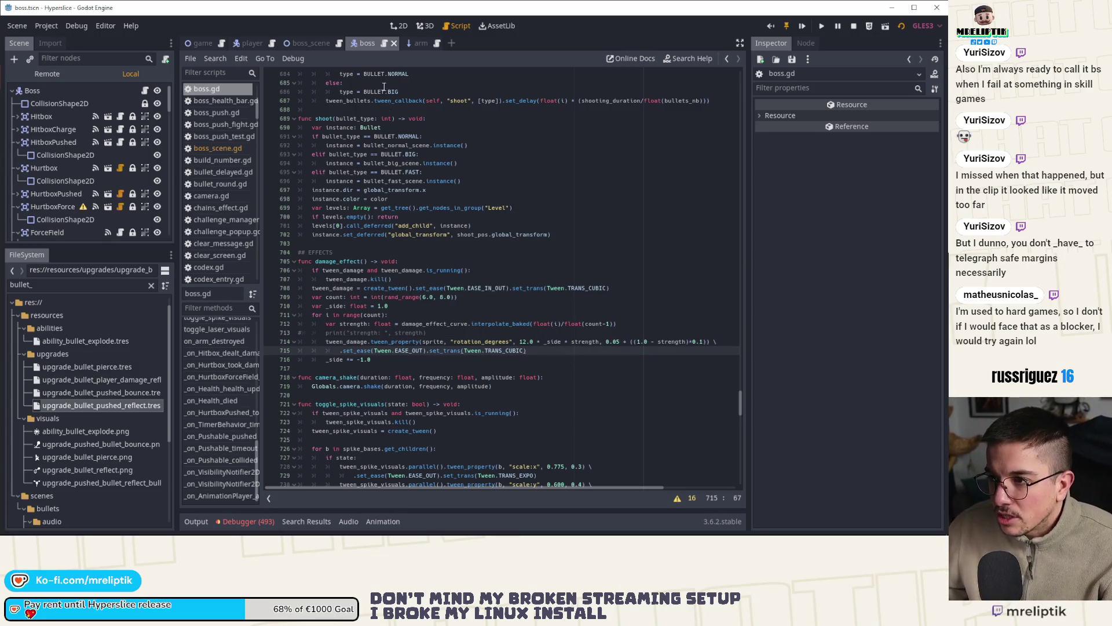
pyautogui.click(405, 26)
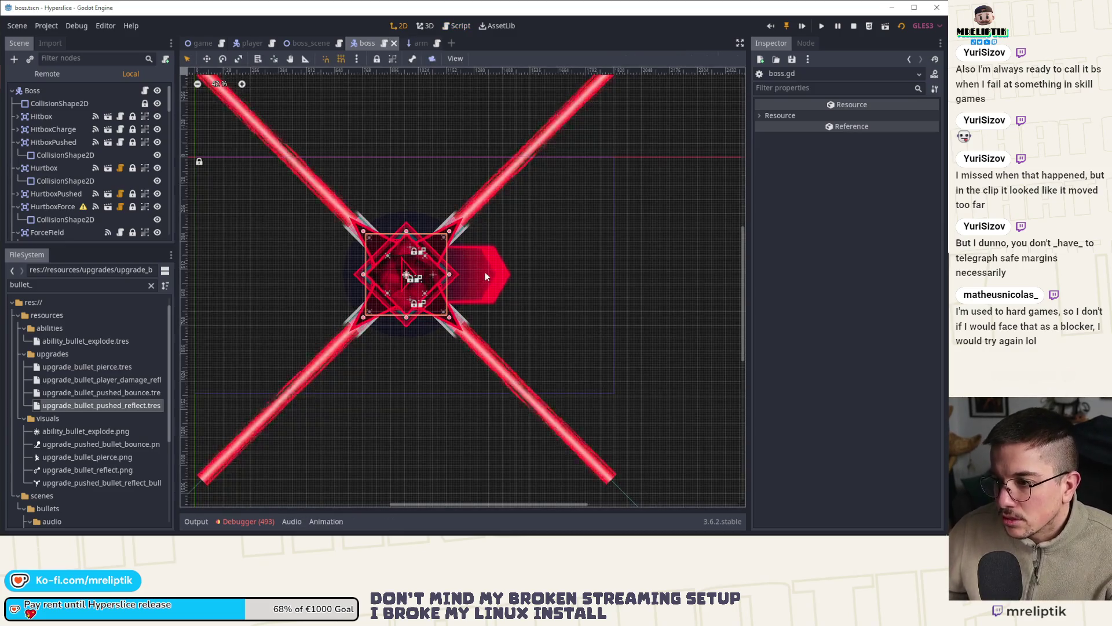
pyautogui.scroll(-3, 371, 282)
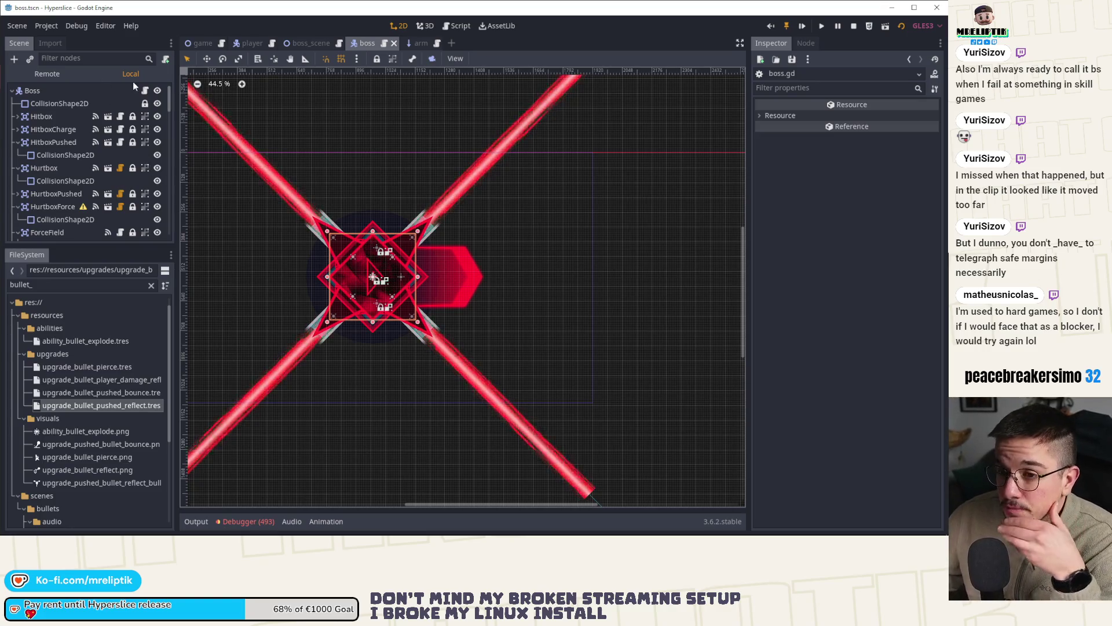
pyautogui.click(145, 91)
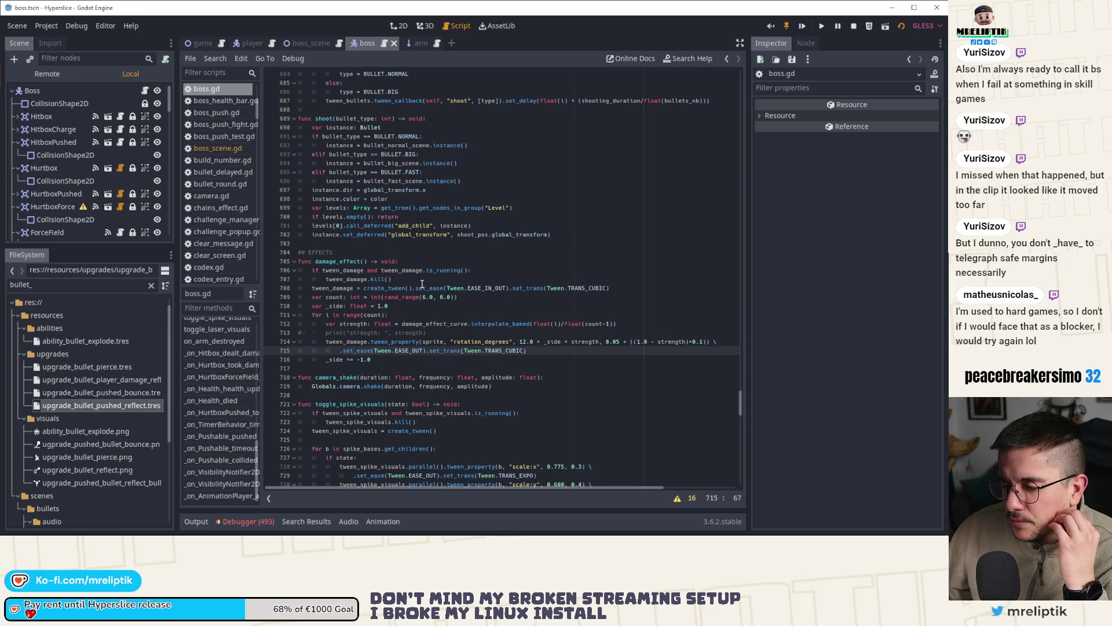
pyautogui.click(404, 25)
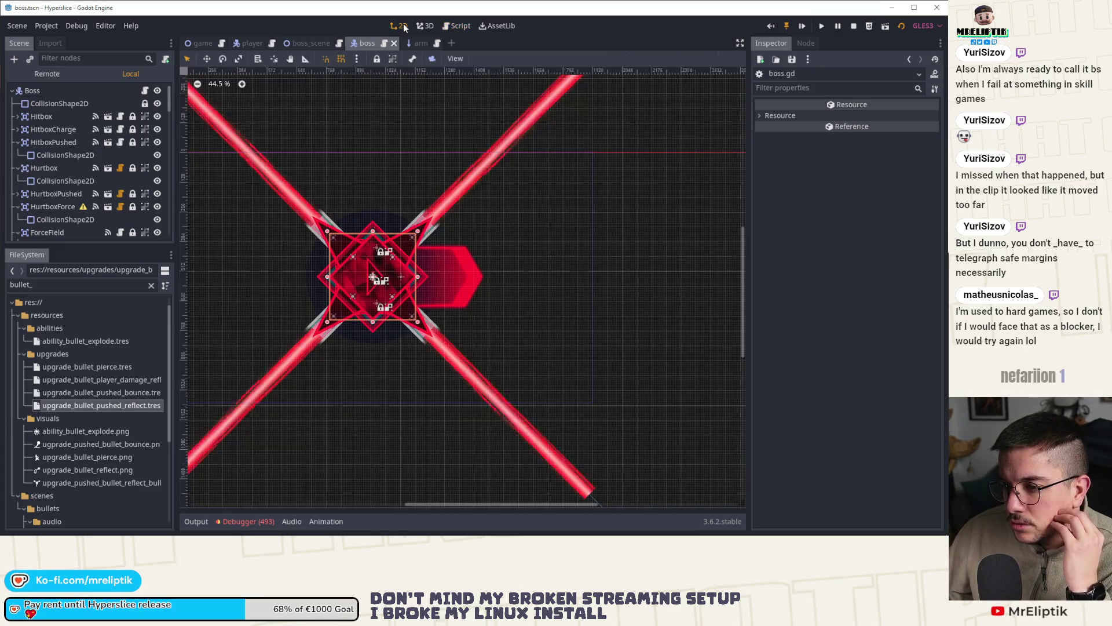
pyautogui.click(145, 92)
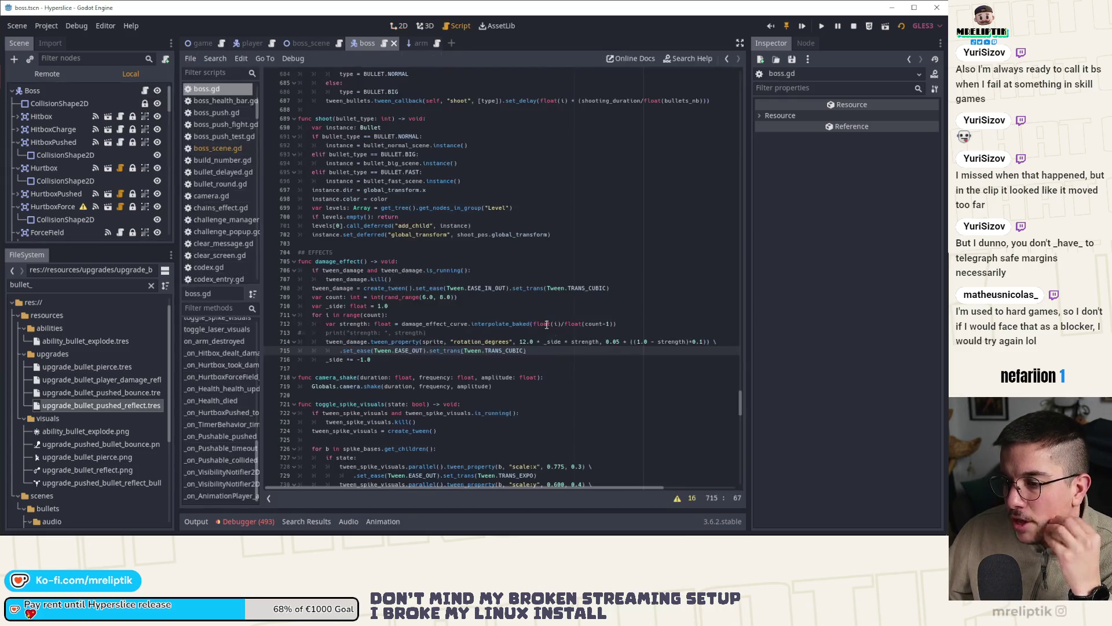
# Step: Go via stop_heal to the charge_heal function in boss.gd
pyautogui.scroll(3, 215, 400)
pyautogui.scroll(4, 227, 374)
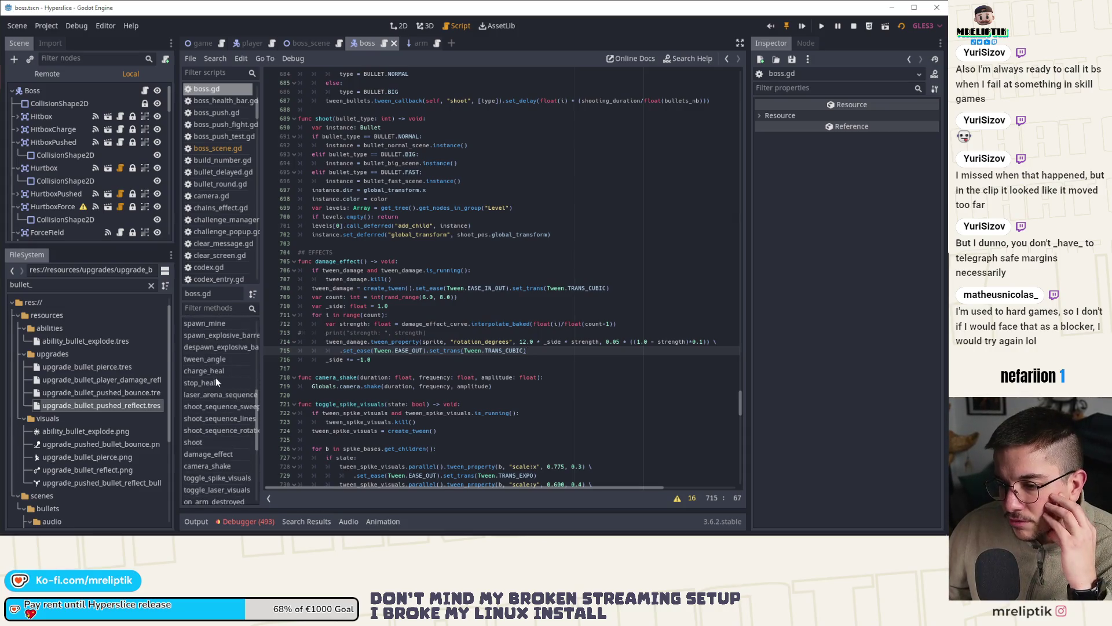
pyautogui.click(216, 381)
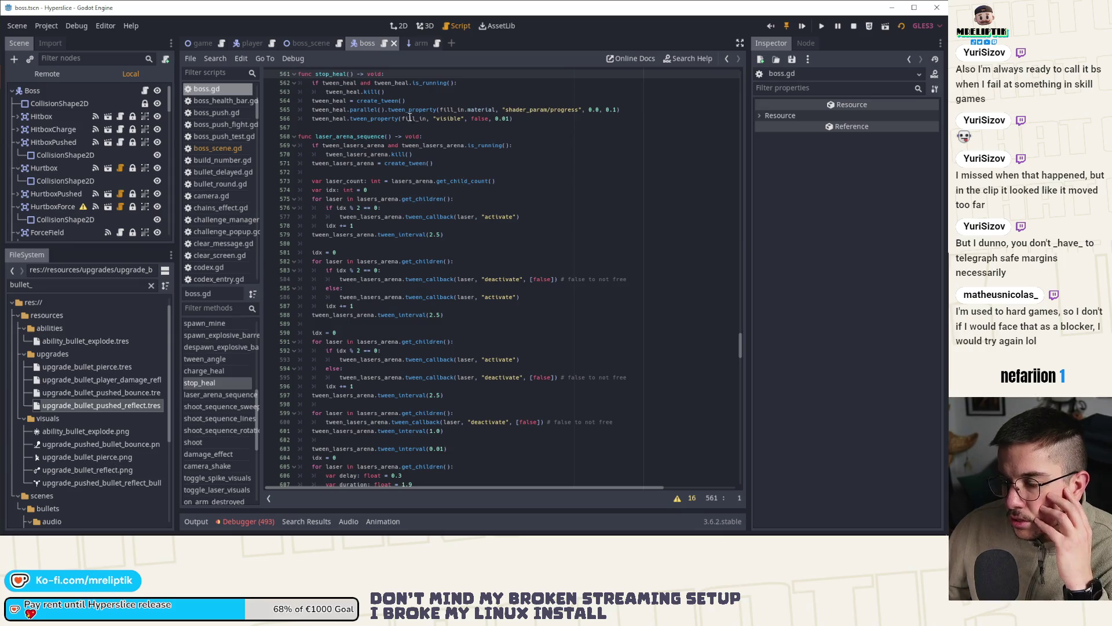
pyautogui.scroll(2, 325, 131)
pyautogui.click(204, 371)
pyautogui.scroll(2, 435, 215)
pyautogui.click(398, 189)
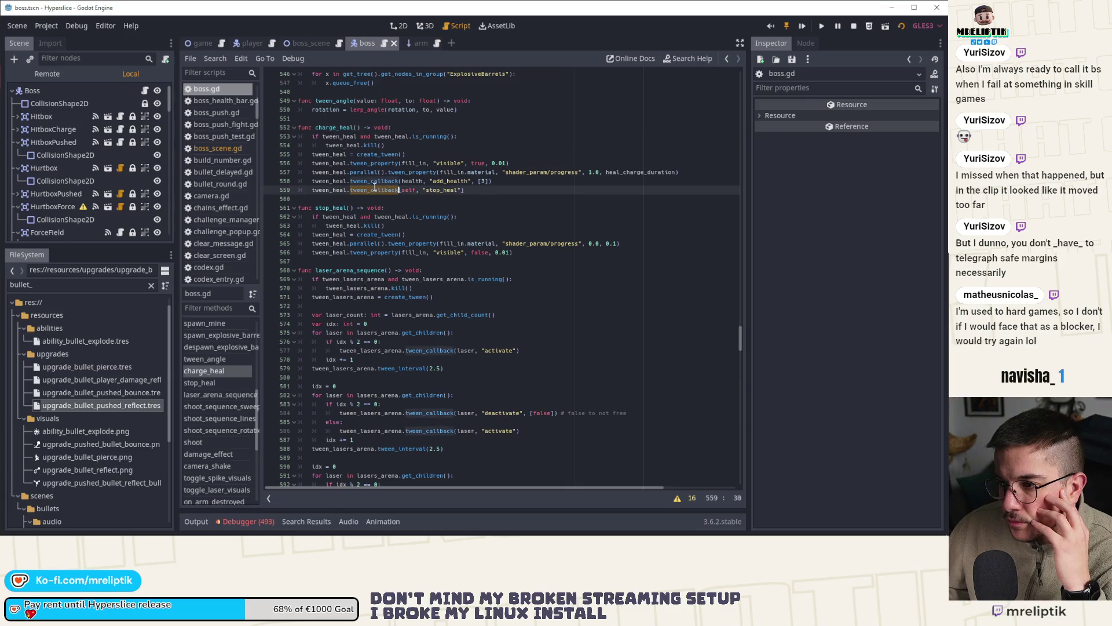
# Step: Place the cursor at the end of charge_heal's stop_heal callback line
pyautogui.scroll(3, 417, 206)
pyautogui.press('End')
pyautogui.press('Up')
pyautogui.press('End')
pyautogui.doubleClick(329, 207)
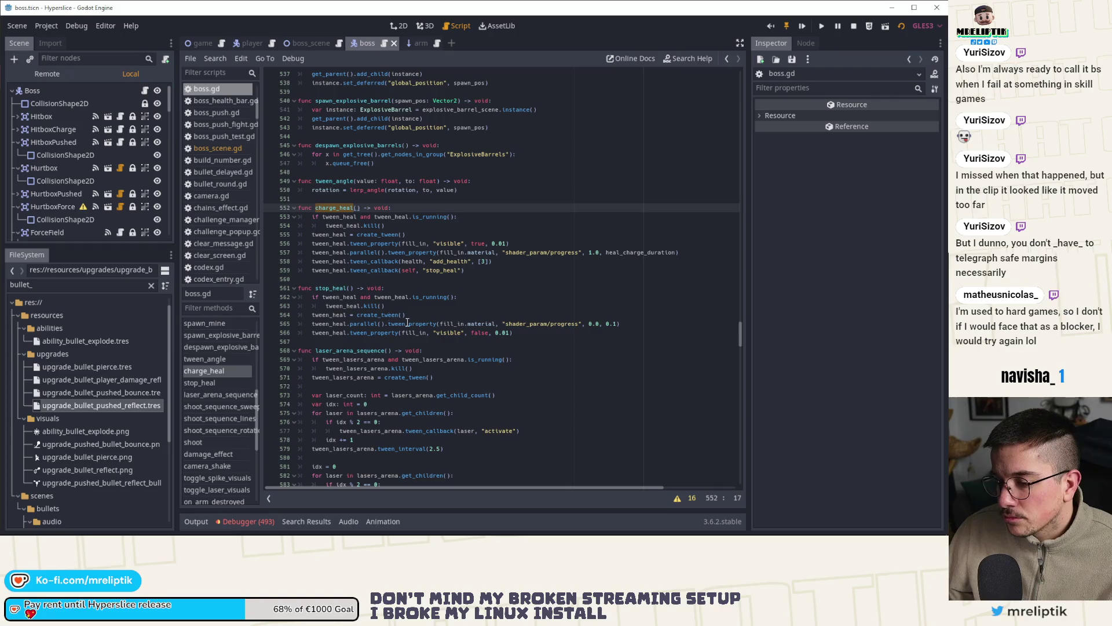
pyautogui.click(339, 270)
pyautogui.doubleClick(335, 207)
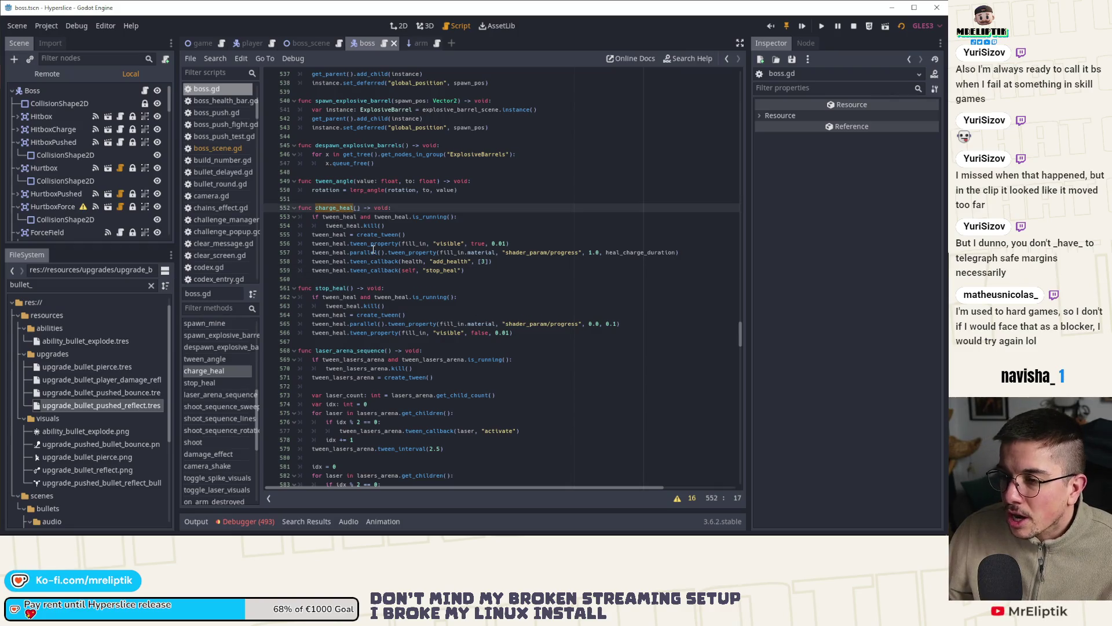
pyautogui.click(463, 270)
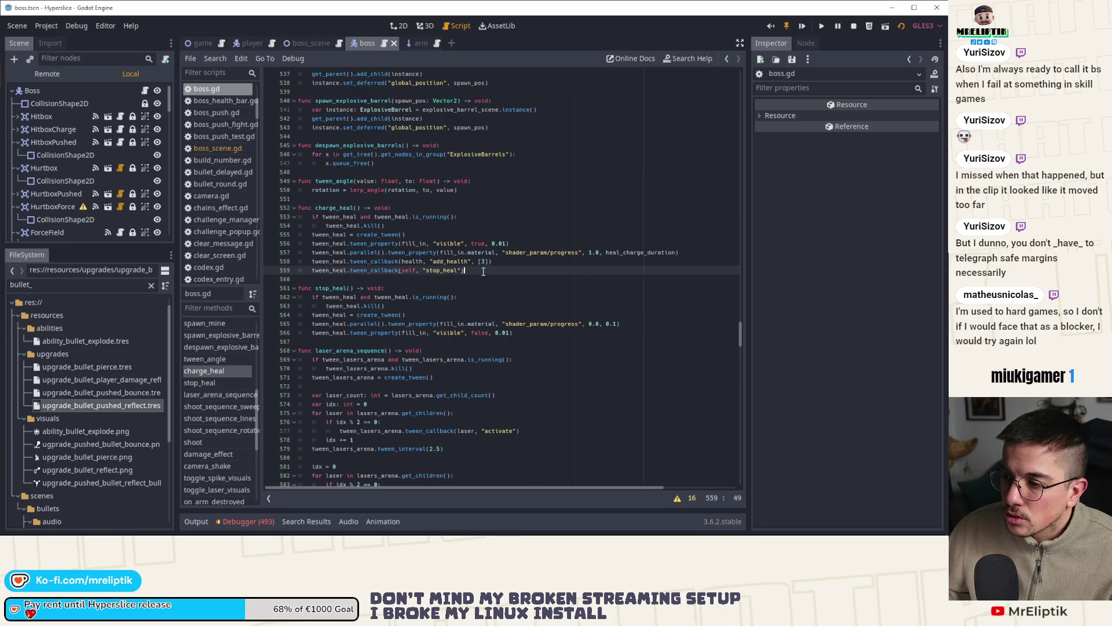
# Step: Start a new line 560 with tween_heal.tween_callback using autocomplete
pyautogui.press('Return')
pyautogui.write('twee')
pyautogui.press('Down')
pyautogui.press('Down')
pyautogui.press('Down')
pyautogui.press('Return')
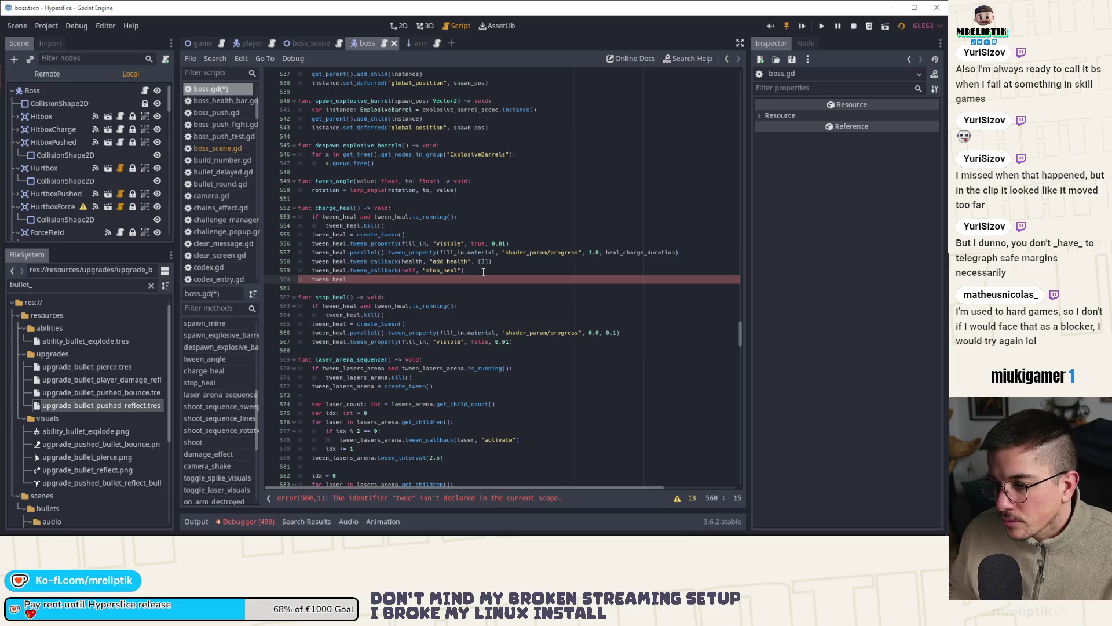
pyautogui.write('.twee')
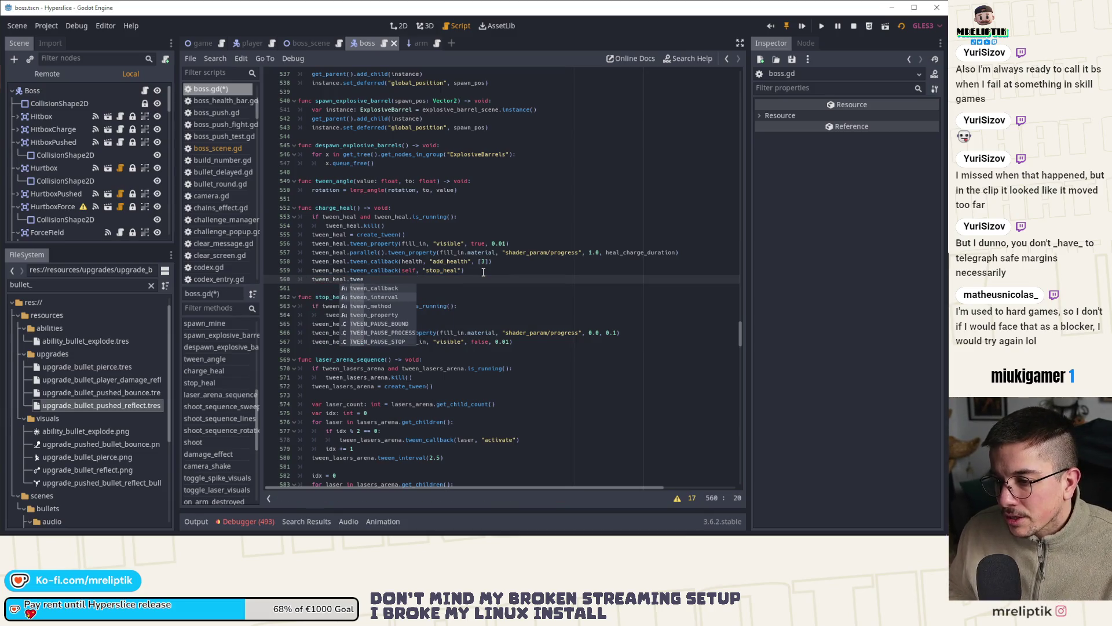
pyautogui.press('Return')
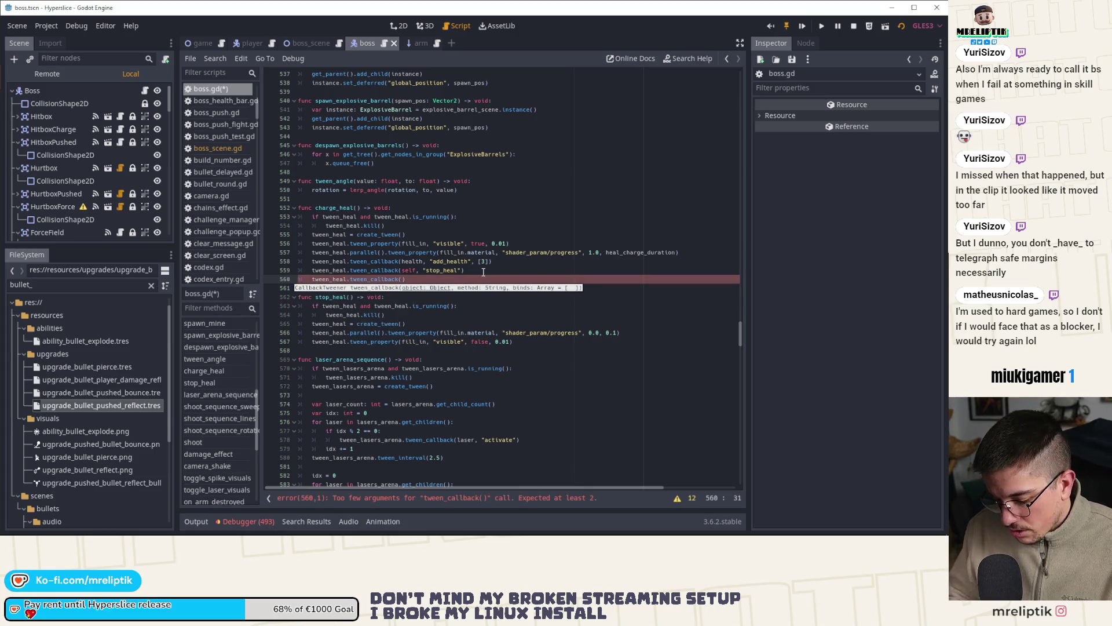
# Step: Fill in the callback arguments as (self, "switch_next_state") and close the parenthesis
pyautogui.write('switch')
pyautogui.press('Return')
pyautogui.hotkey('ctrl', 'Left')
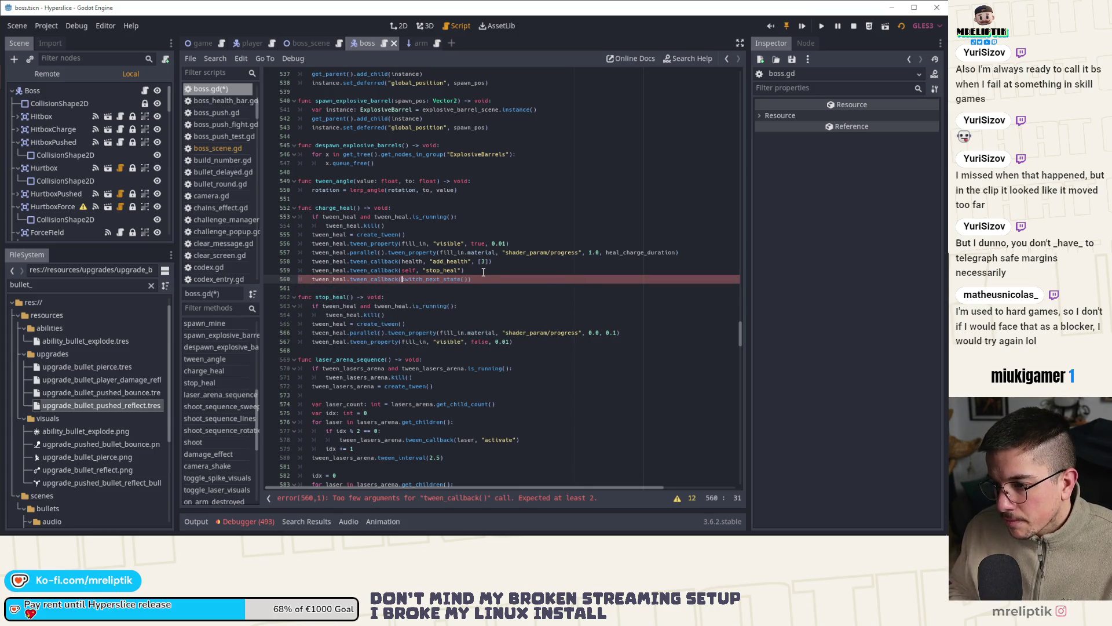
pyautogui.write('elf, "')
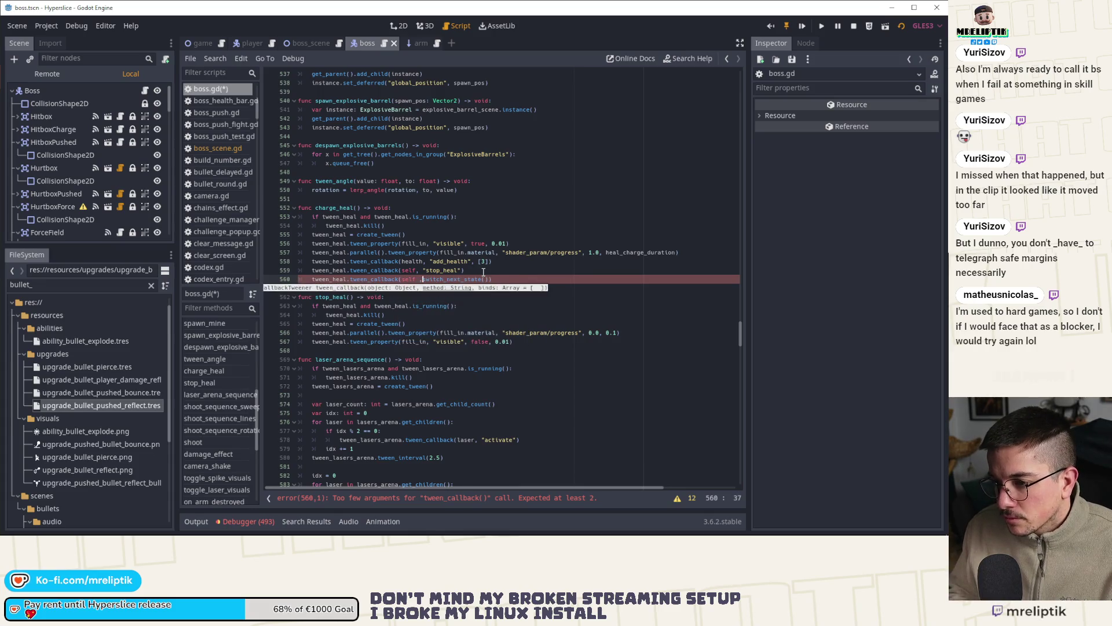
pyautogui.write('"')
pyautogui.scroll(-8, 484, 272)
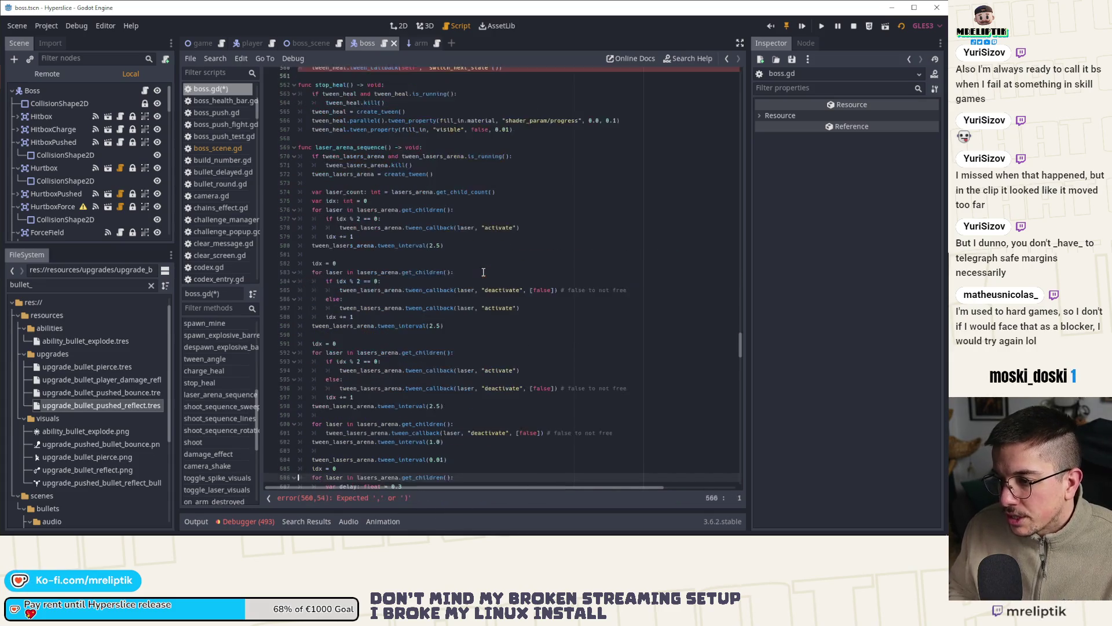
pyautogui.scroll(3, 484, 271)
pyautogui.click(497, 148)
pyautogui.write(')')
# Step: Save boss.gd, glance at the 2D boss scene, and reopen the script
pyautogui.hotkey('ctrl', 's')
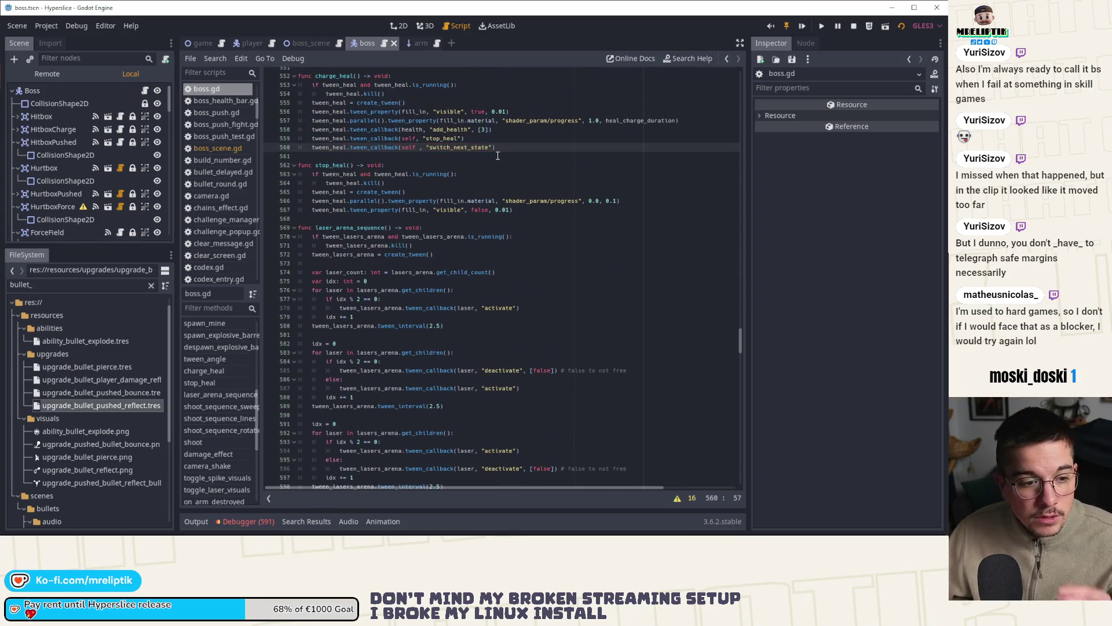
pyautogui.click(400, 26)
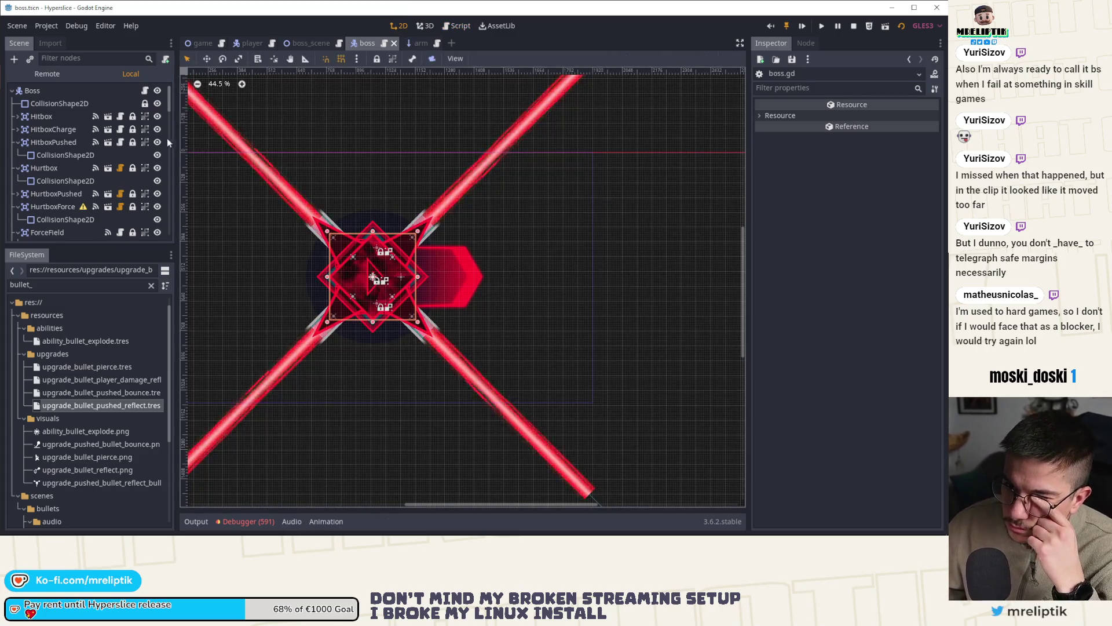
pyautogui.click(145, 91)
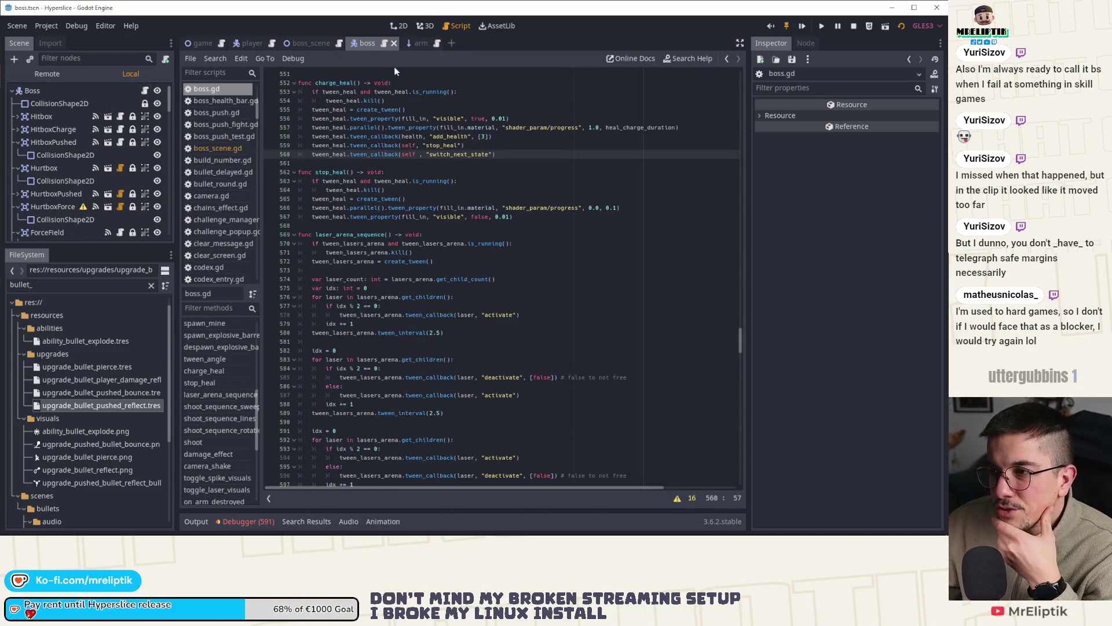
pyautogui.click(399, 26)
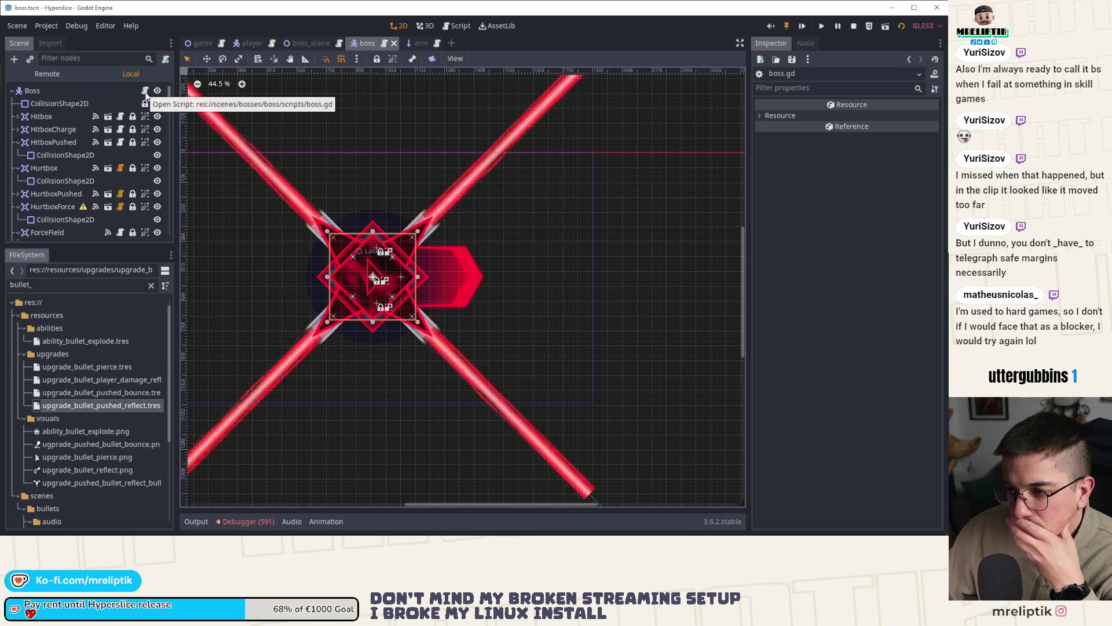
pyautogui.click(146, 92)
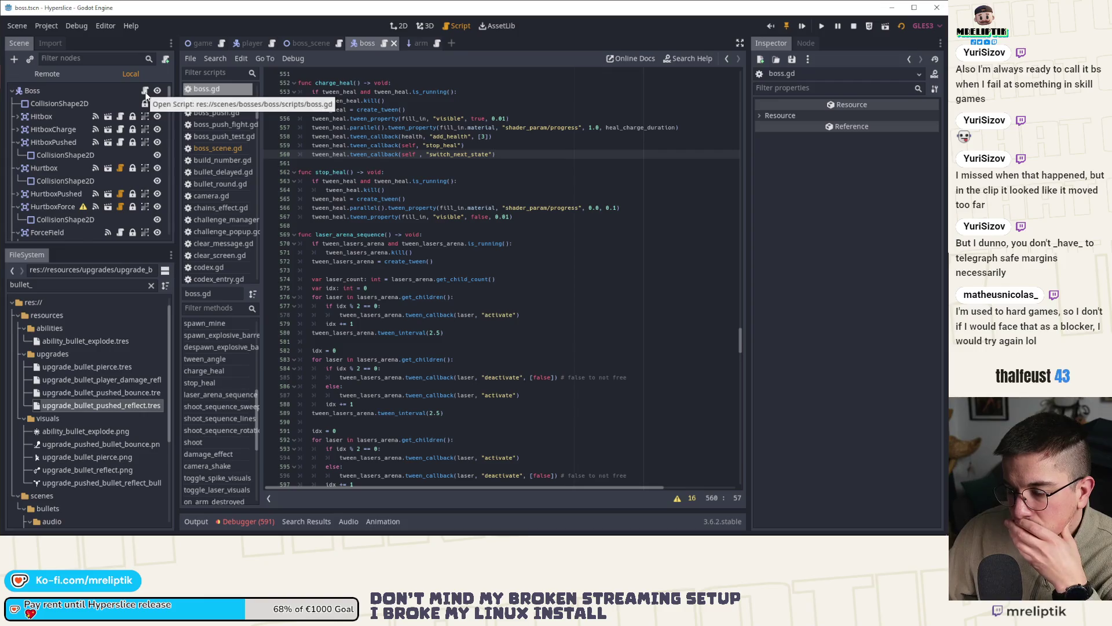
pyautogui.scroll(20, 328, 236)
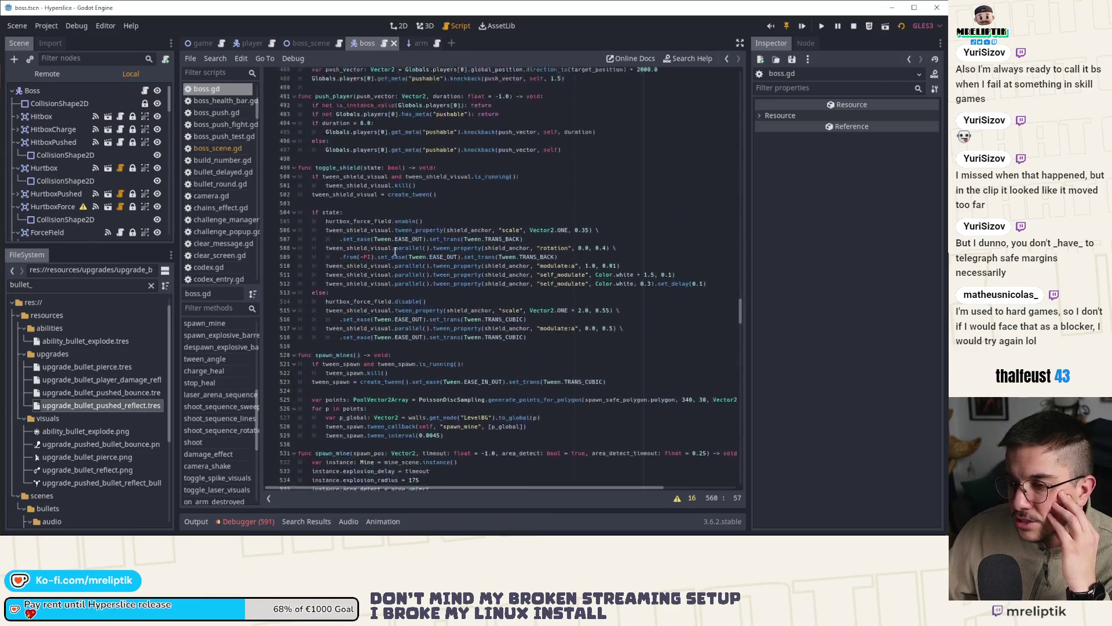
pyautogui.scroll(6, 394, 252)
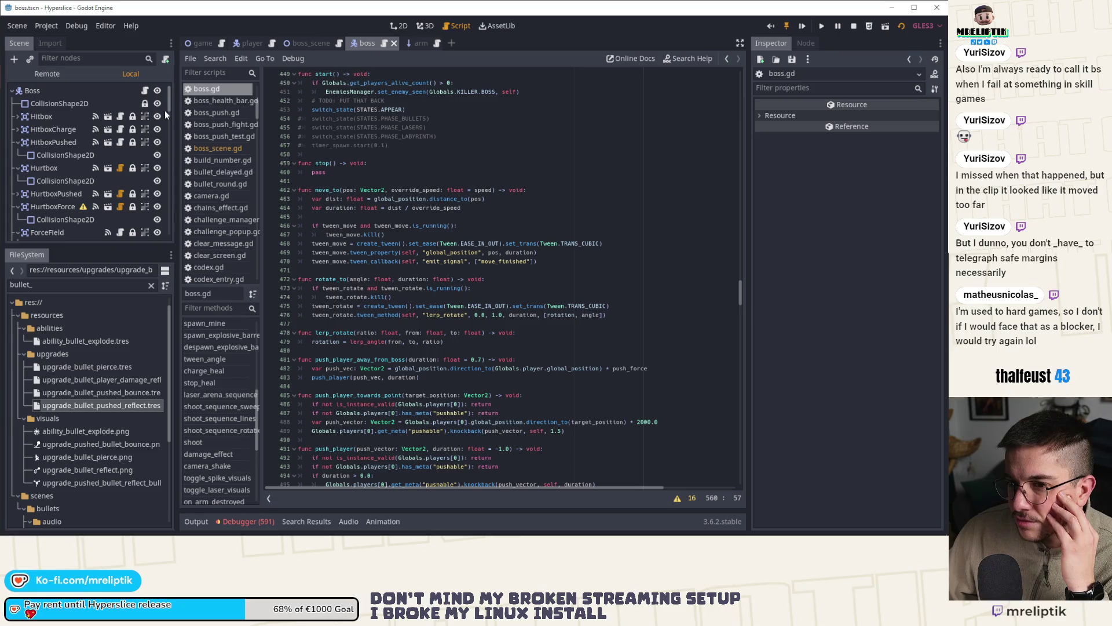
pyautogui.scroll(9, 281, 256)
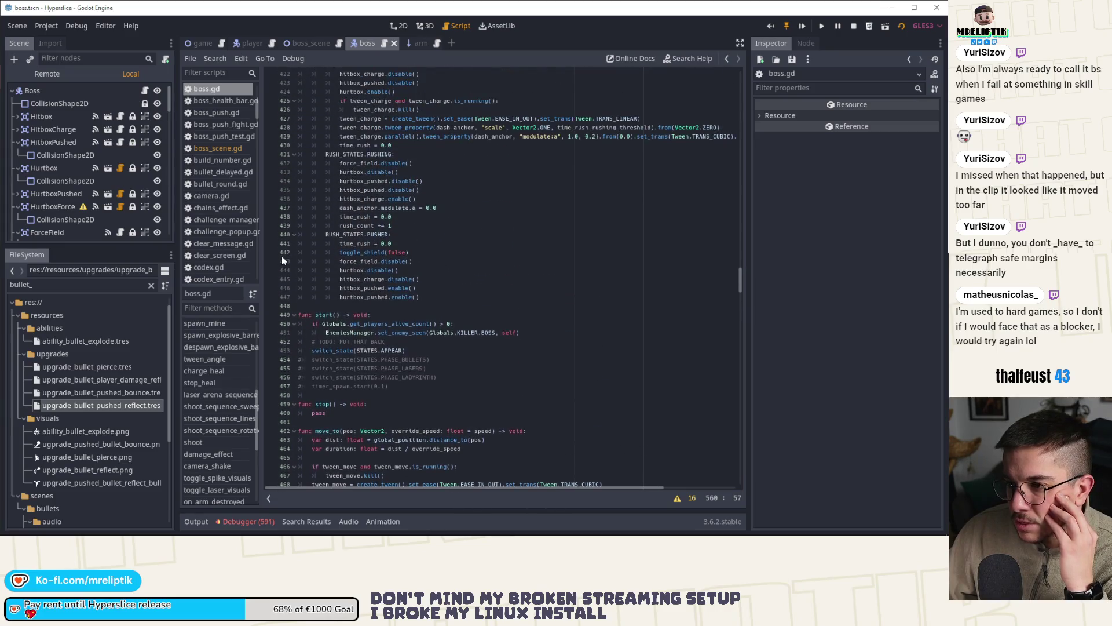
pyautogui.scroll(4, 282, 256)
pyautogui.scroll(4, 281, 256)
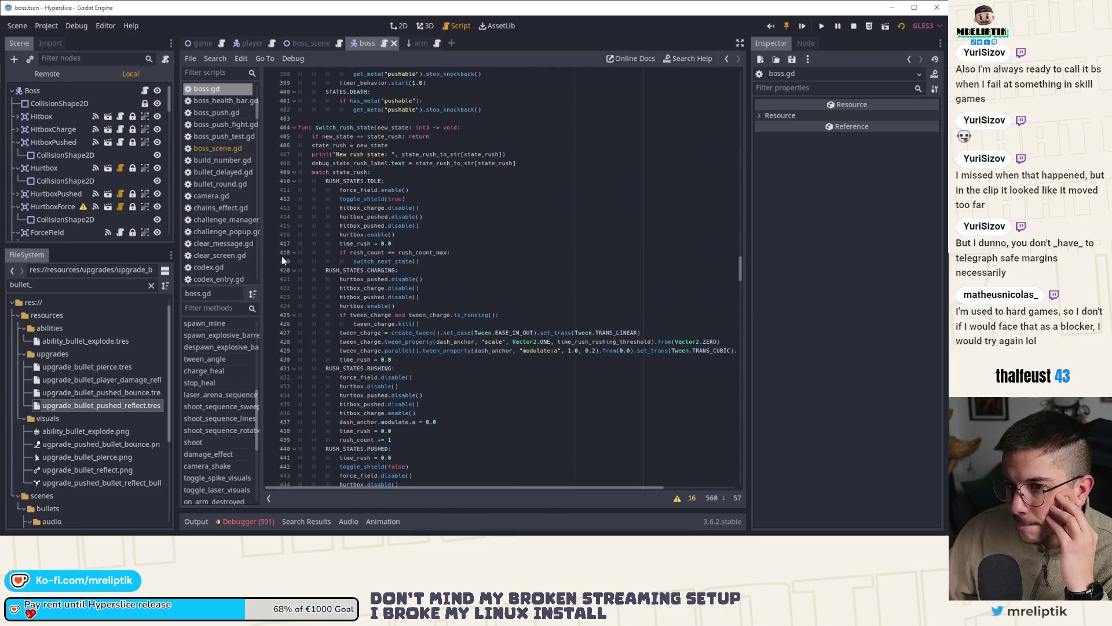
pyautogui.click(306, 41)
pyautogui.hotkey('ctrl', 'Tab')
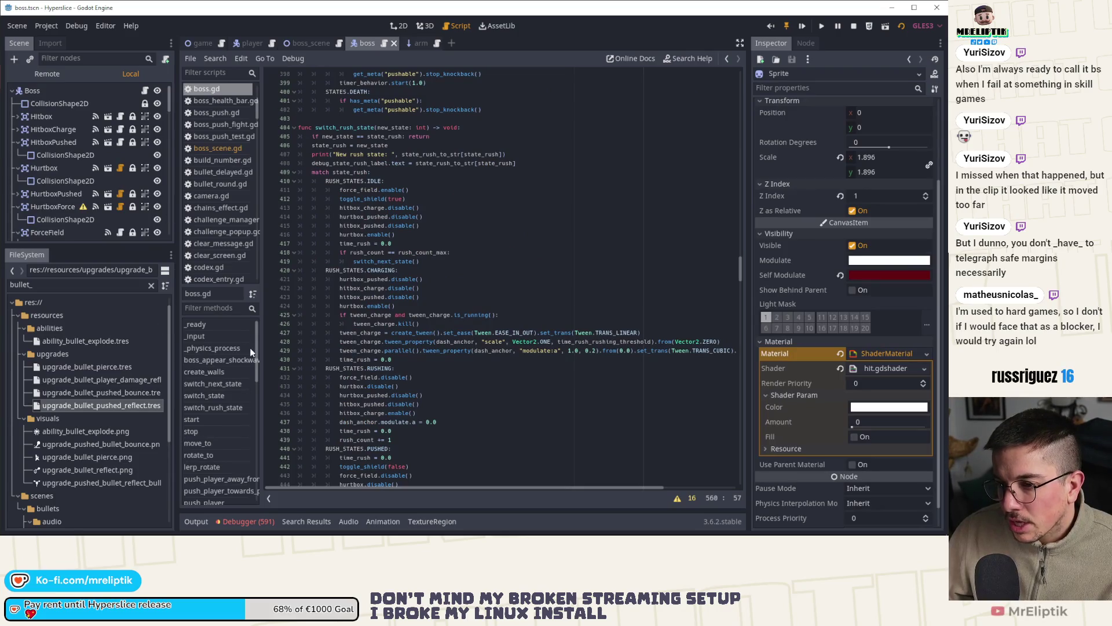
pyautogui.scroll(-5, 224, 432)
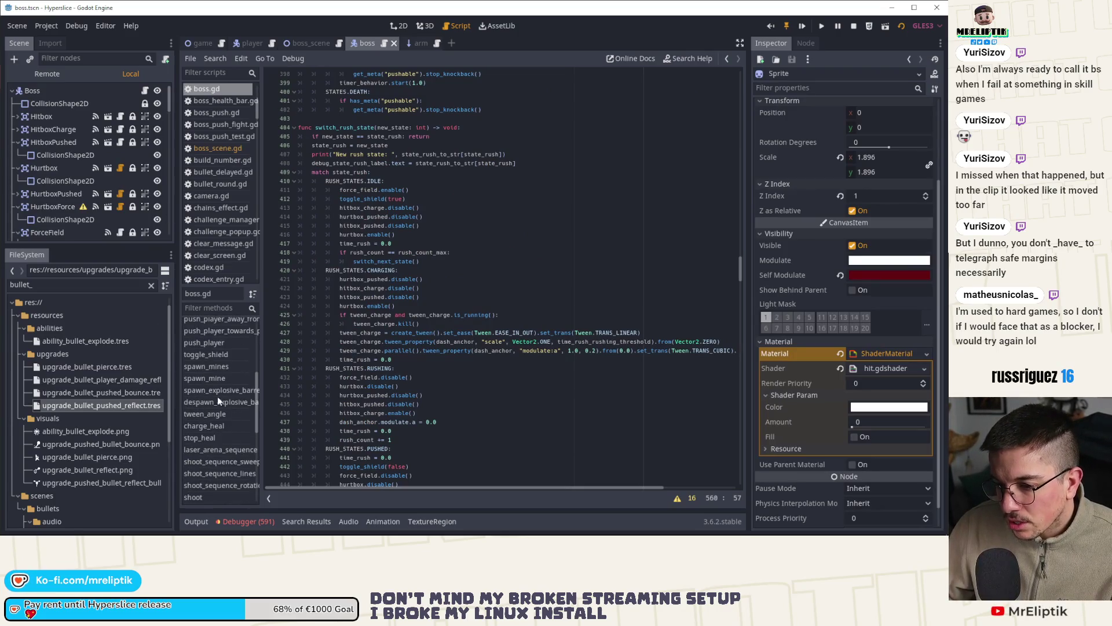
# Step: Comment out angles.shuffle() in shoot_sequence_sweep and run the game with F5
pyautogui.click(218, 463)
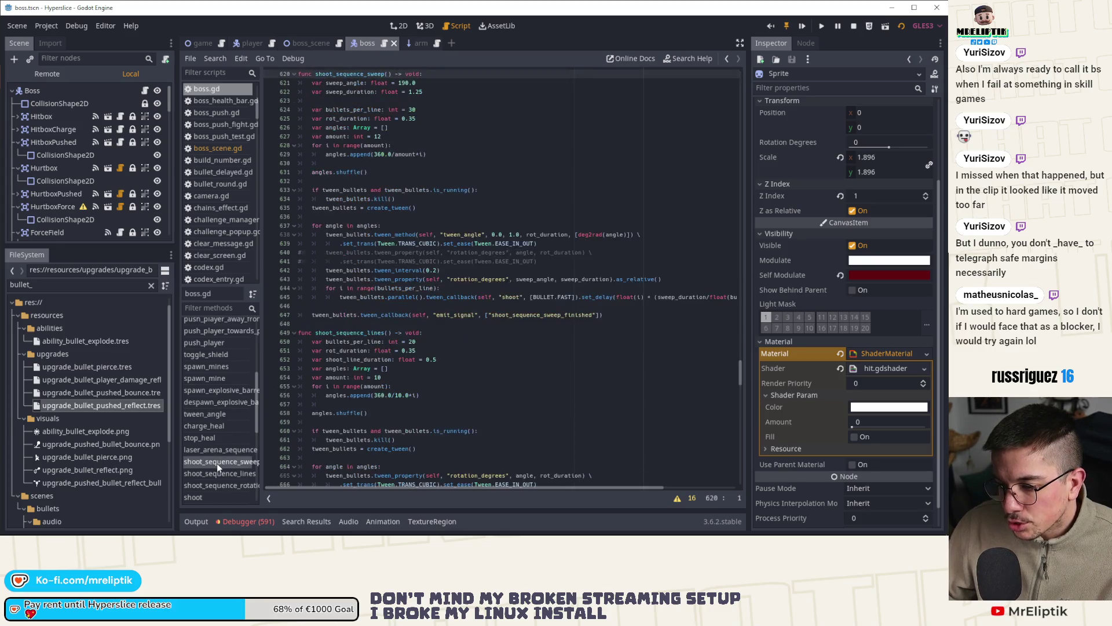
pyautogui.scroll(1, 398, 242)
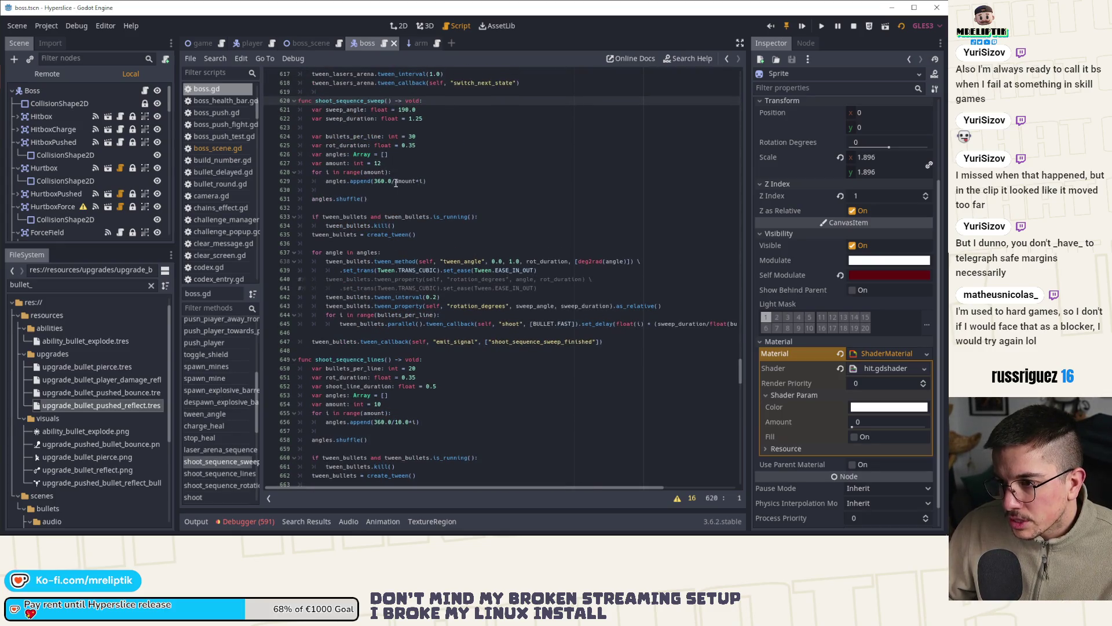
pyautogui.click(365, 200)
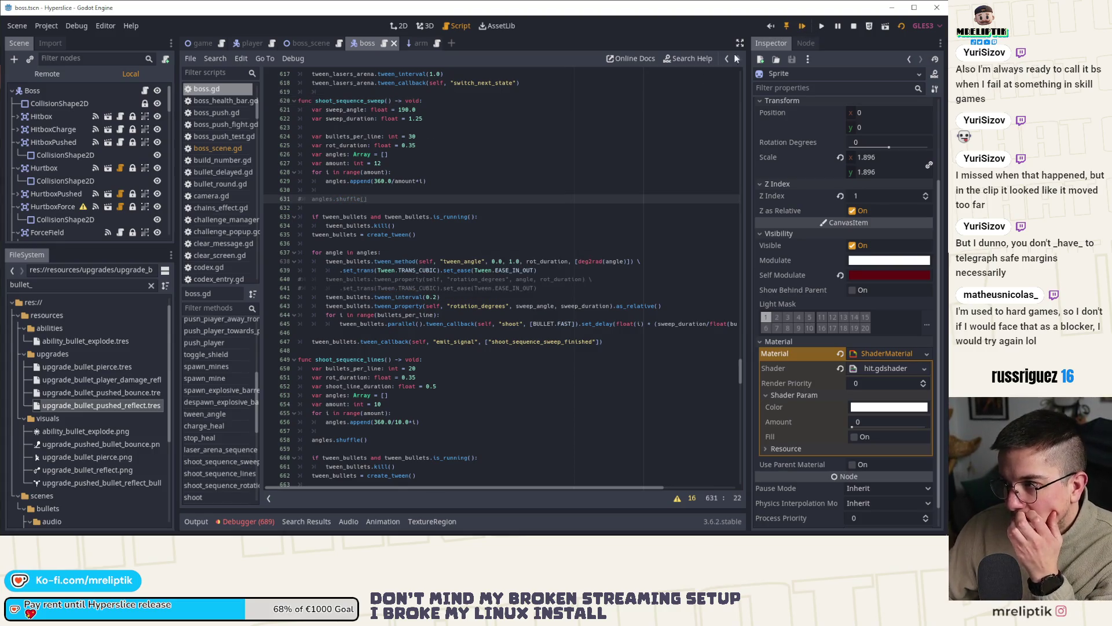
pyautogui.press('F5')
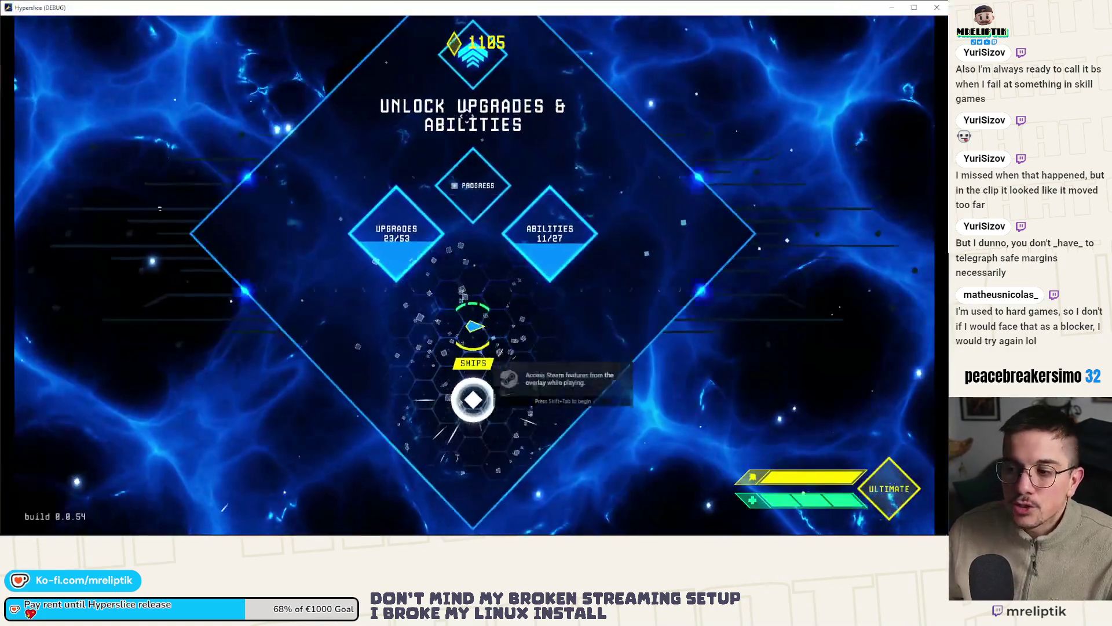
# Step: Pick a ship, play the run until destroyed at wave 15, then switch to the Twitch clip
pyautogui.click(467, 114)
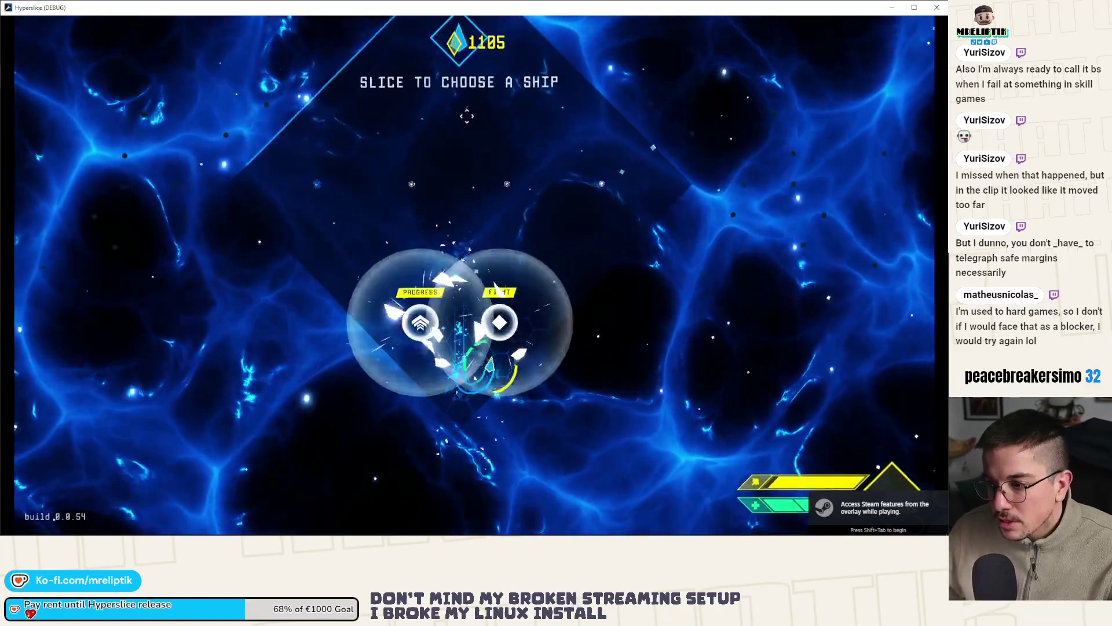
pyautogui.click(467, 114)
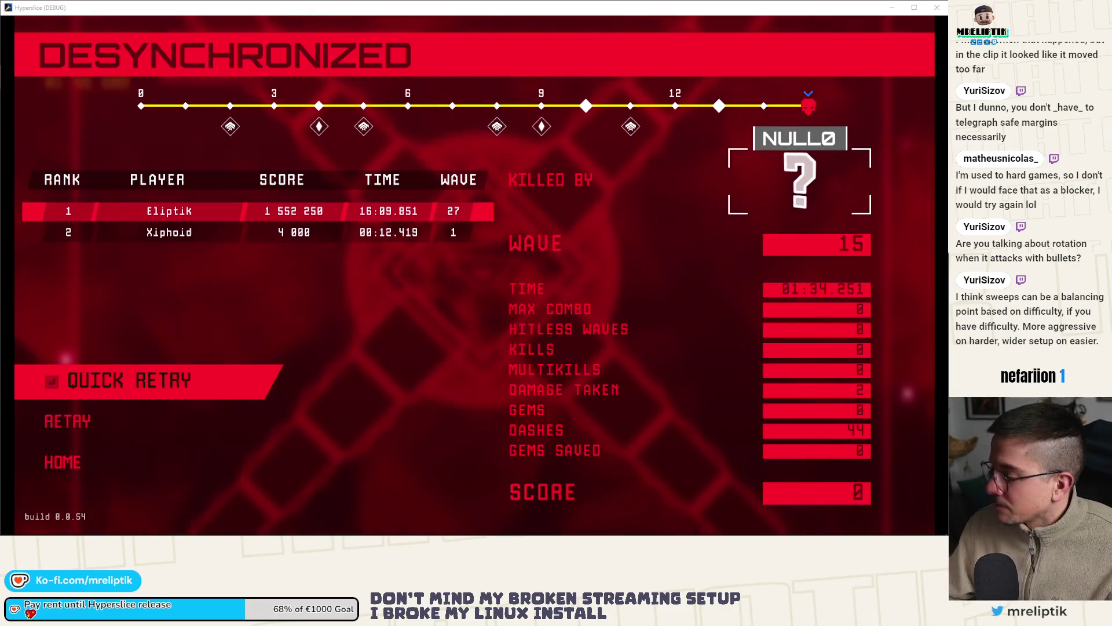
pyautogui.hotkey('alt', 'Tab')
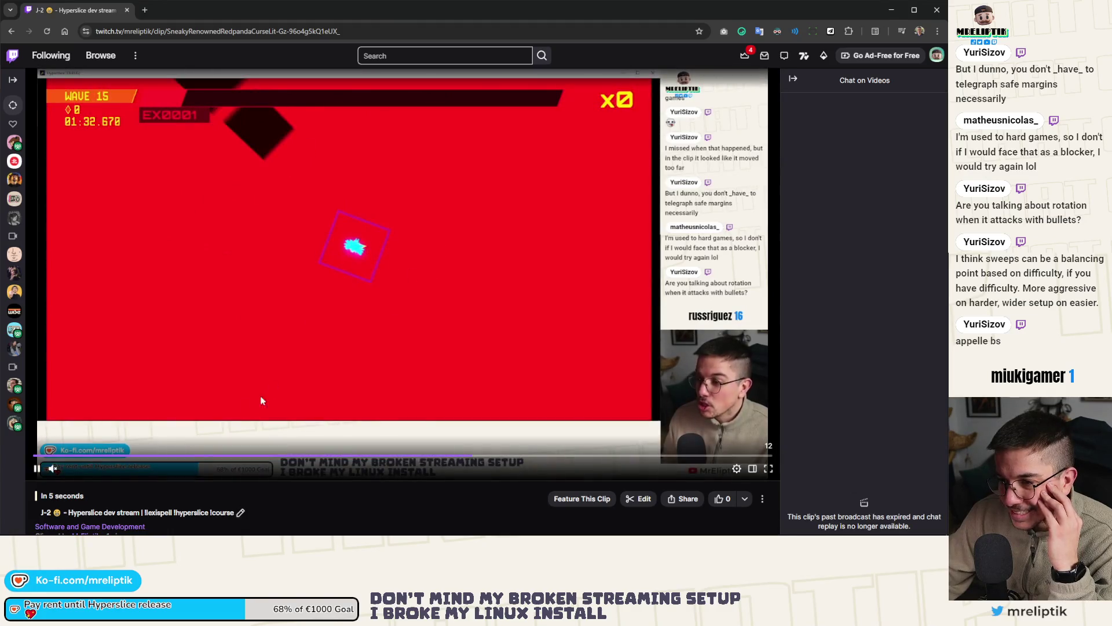
# Step: Scrub the Twitch clip to review the moment of the hit, then close the browser
pyautogui.click(33, 469)
pyautogui.click(413, 460)
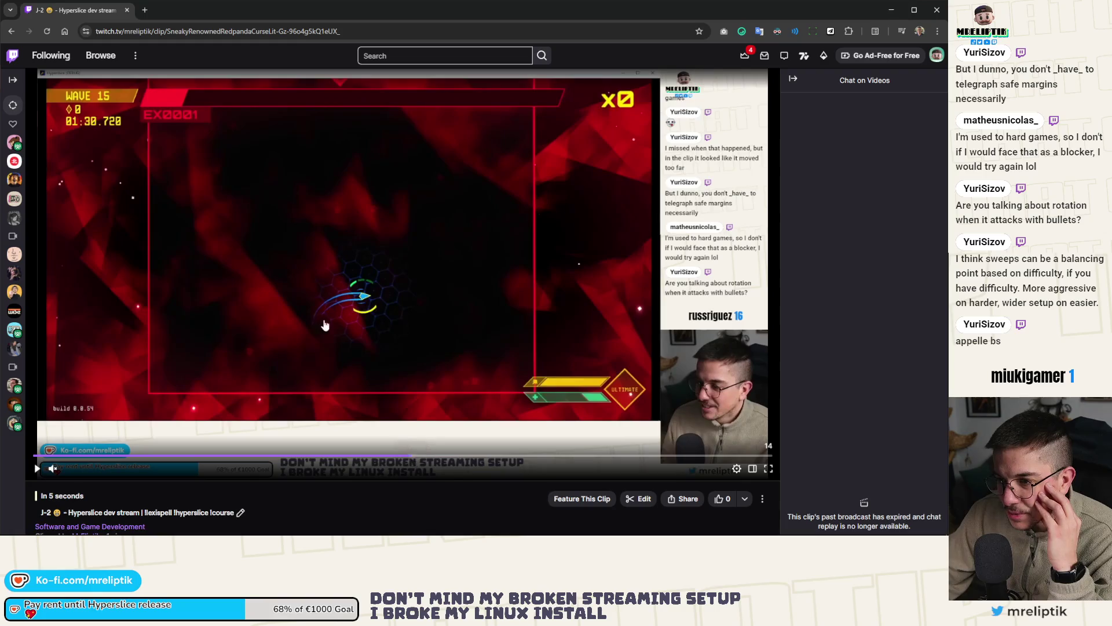
pyautogui.click(38, 469)
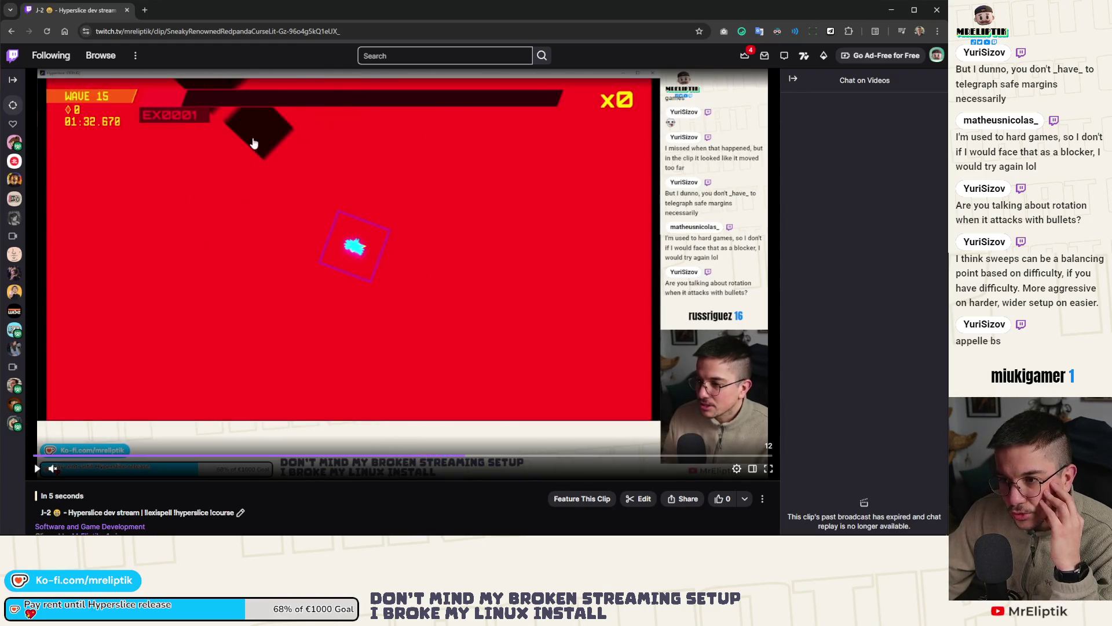
pyautogui.click(443, 458)
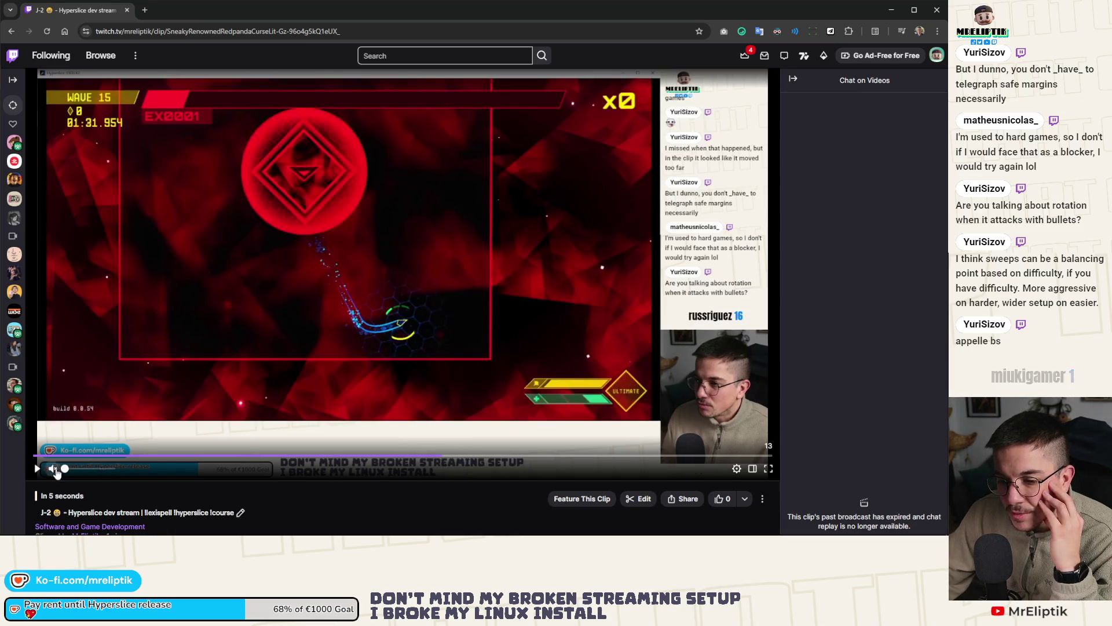
pyautogui.click(38, 469)
pyautogui.click(193, 315)
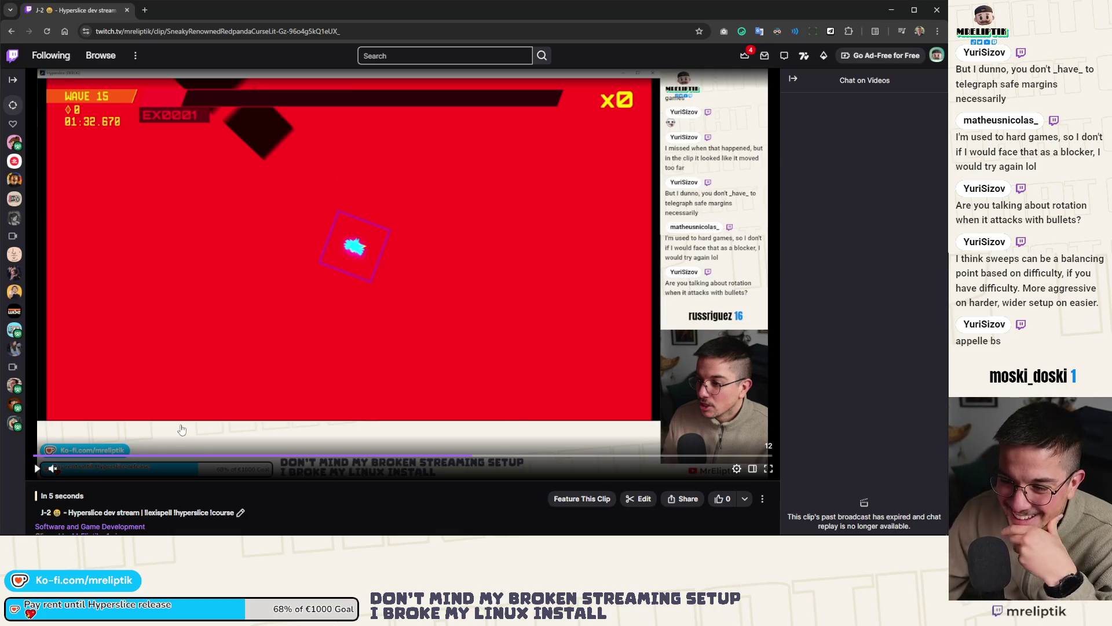
pyautogui.click(455, 458)
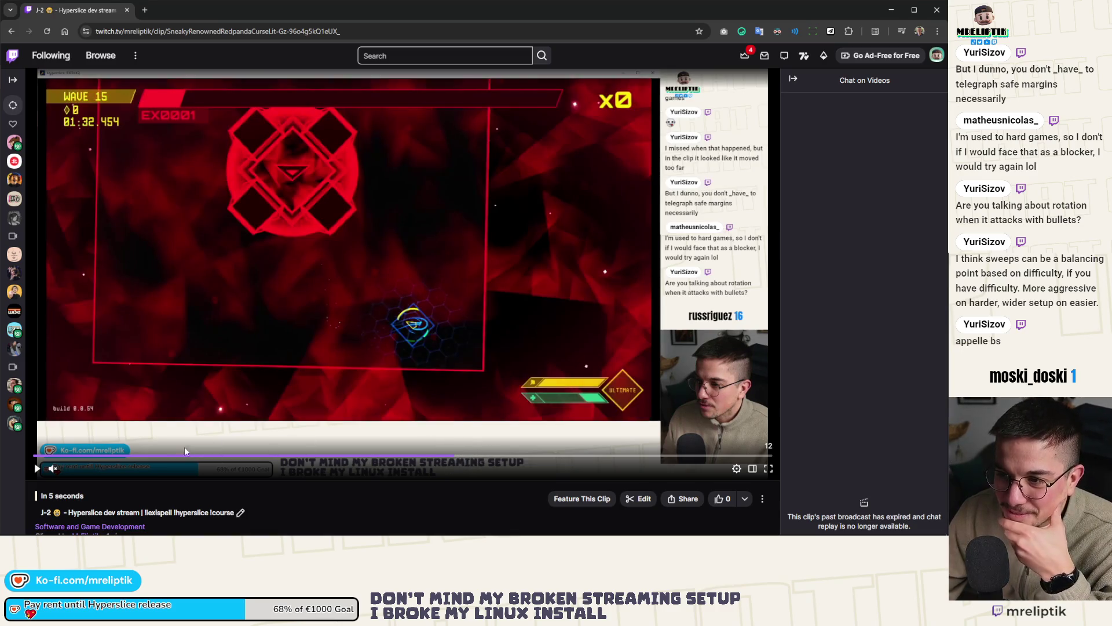
pyautogui.click(34, 468)
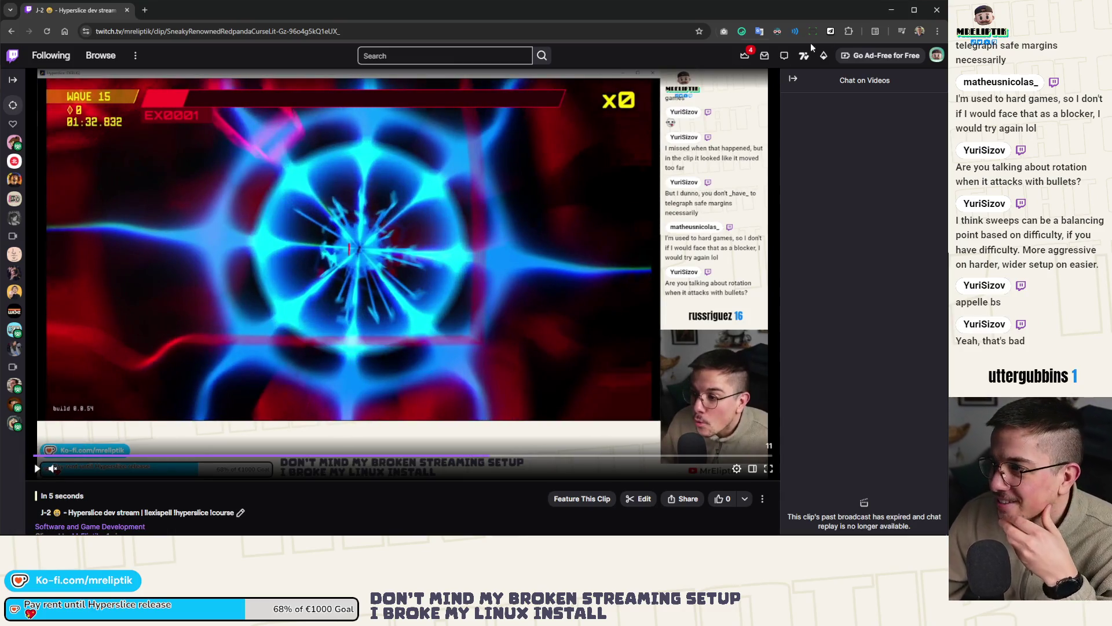
pyautogui.click(127, 10)
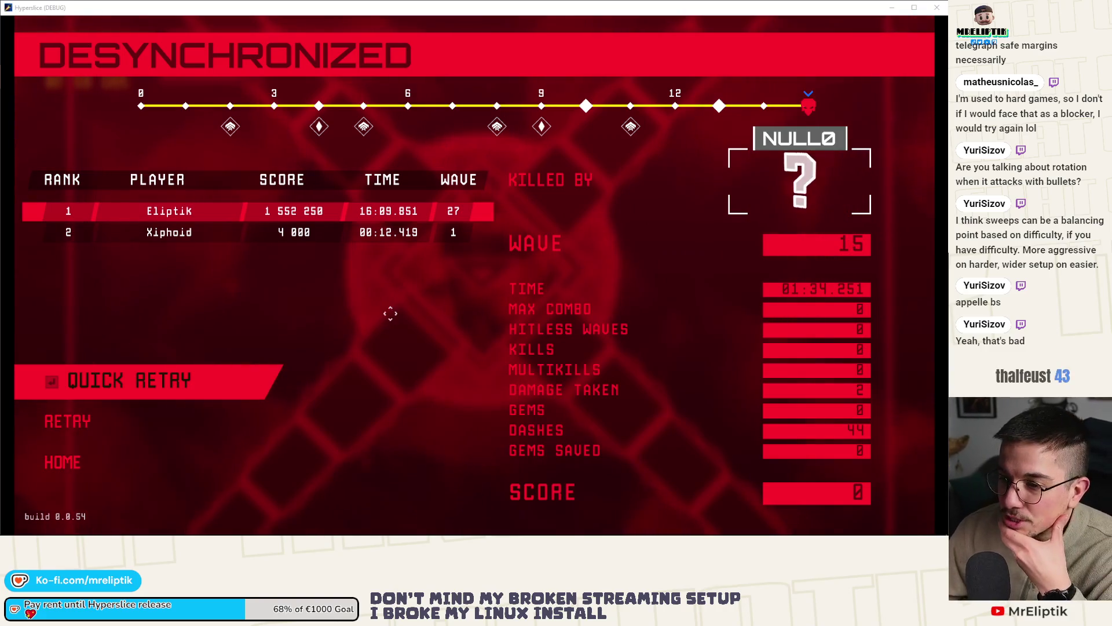
# Step: Close the running game and bring up arm.gd from the arm scene
pyautogui.press('F8')
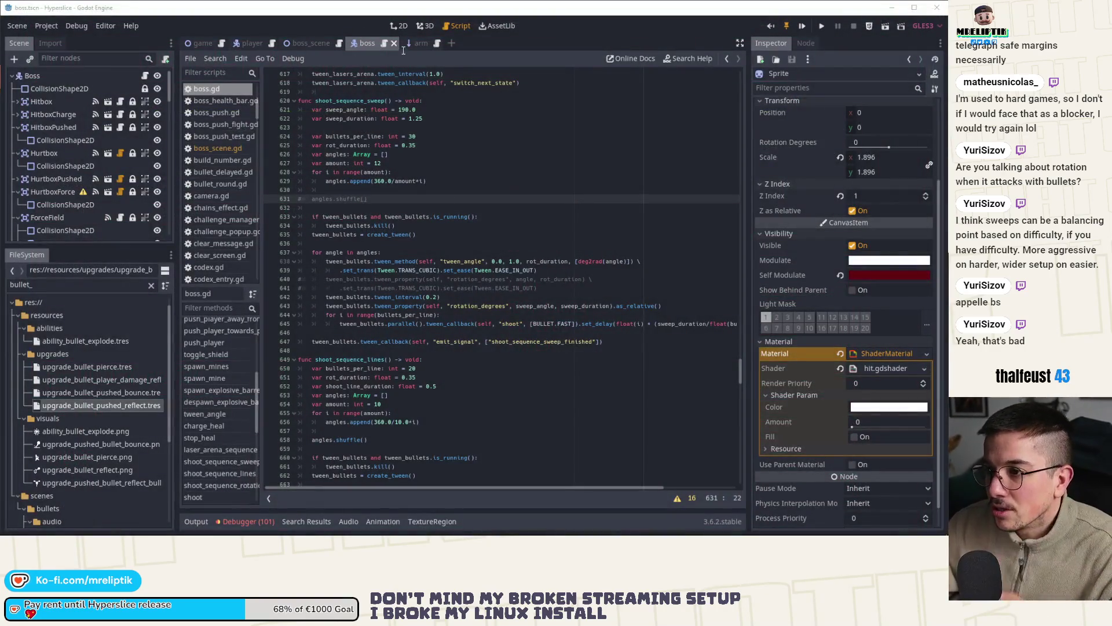
pyautogui.click(412, 43)
pyautogui.scroll(4, 430, 327)
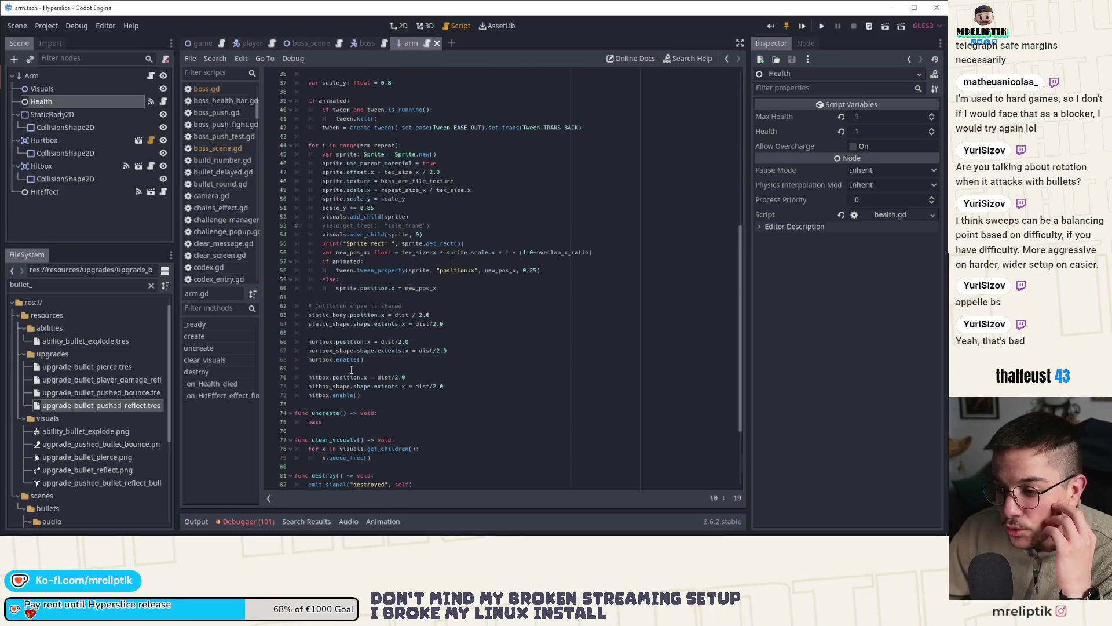
# Step: Inspect the hurtbox and shape setup lines in arm.gd, ending on blank line 61
pyautogui.doubleClick(392, 271)
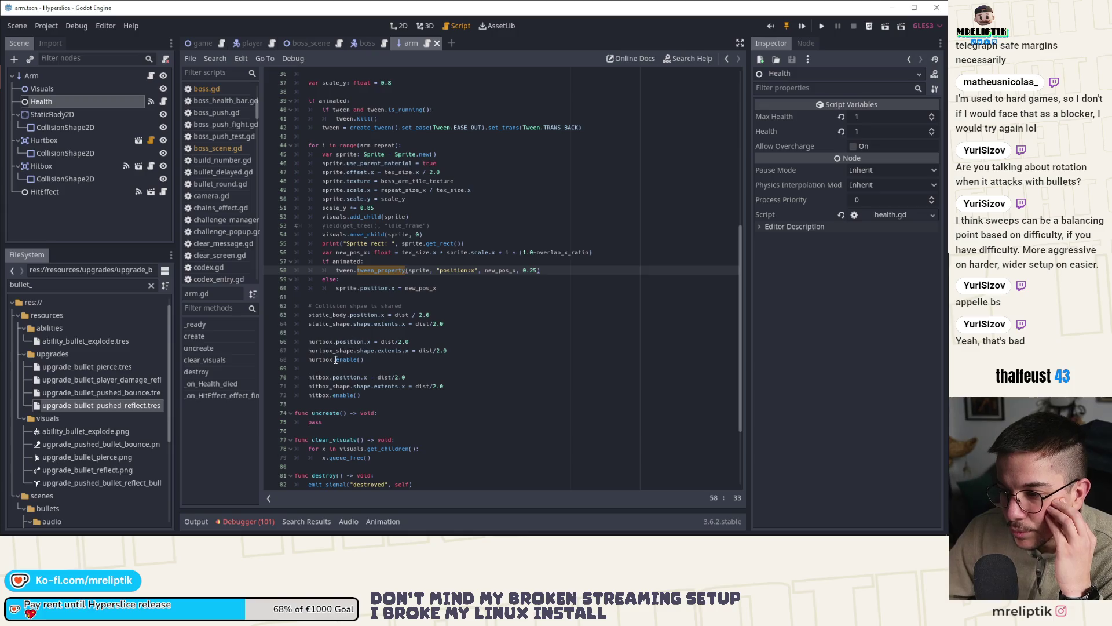
pyautogui.doubleClick(317, 359)
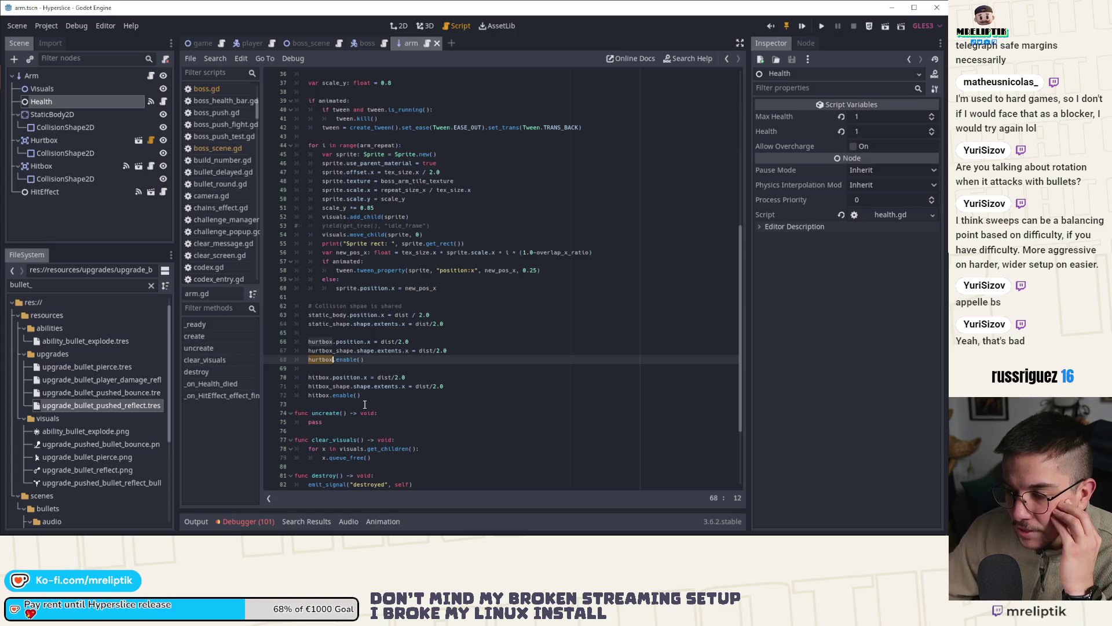
pyautogui.click(347, 341)
pyautogui.doubleClick(368, 348)
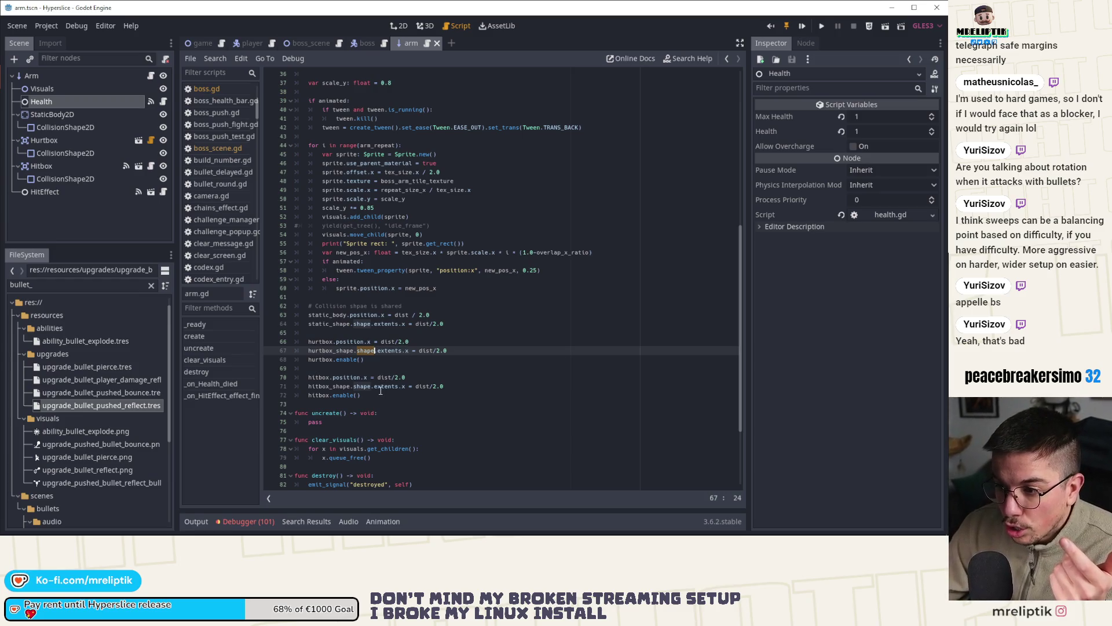
pyautogui.click(341, 300)
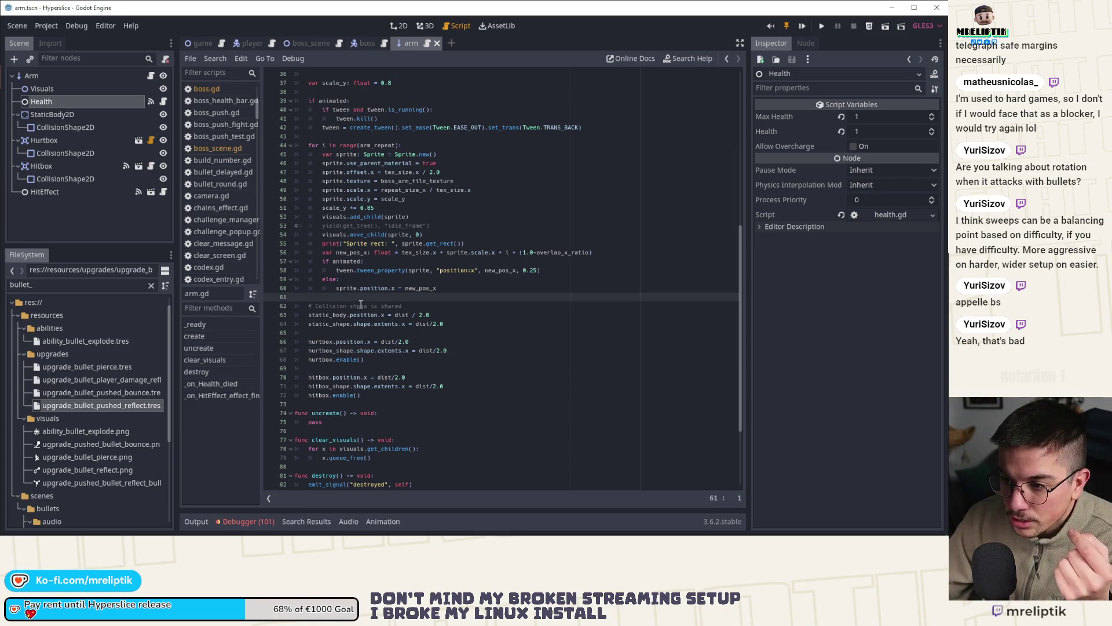
# Step: Add an 'if animated: pass / else: pass' block after line 61 and save
pyautogui.press('Return')
pyautogui.press('Up')
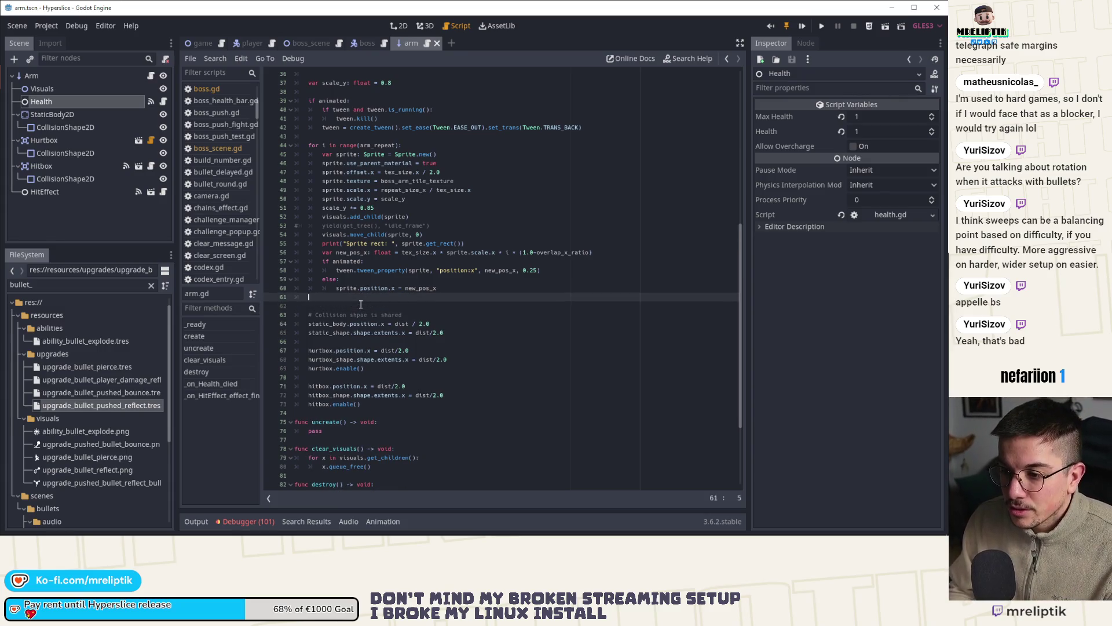
pyautogui.press('Return')
pyautogui.write('nimated:')
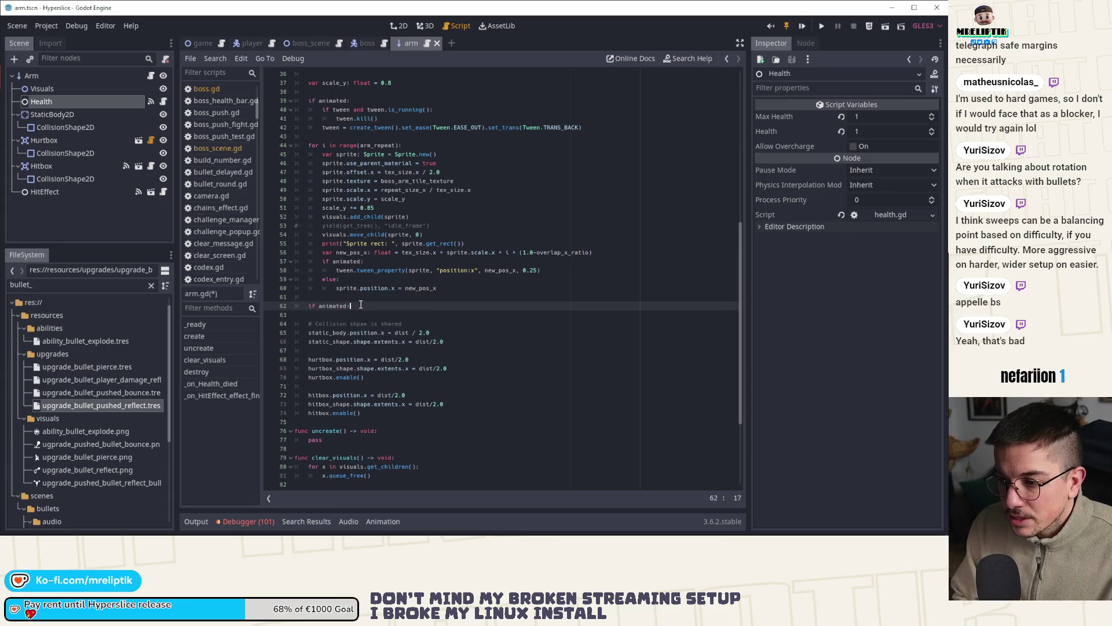
pyautogui.press('Return')
pyautogui.write('pass')
pyautogui.hotkey('ctrl', 's')
pyautogui.press('Return')
pyautogui.write('else:')
pyautogui.press('Return')
pyautogui.write('pass')
pyautogui.hotkey('ctrl', 's')
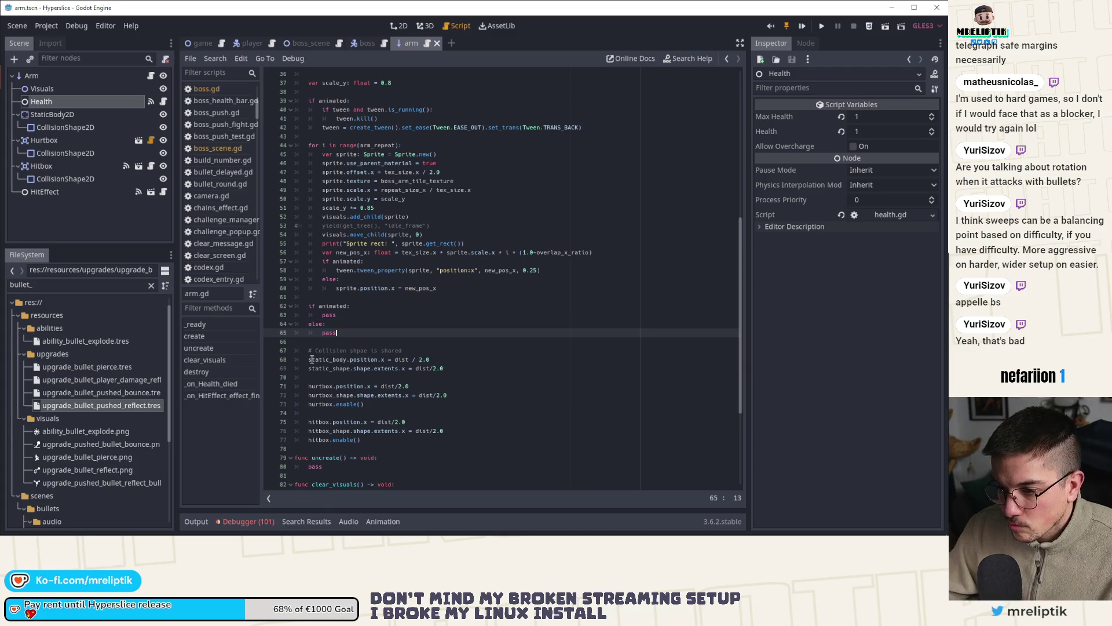
# Step: Move the collision and hurtbox setup lines above the if animated block
pyautogui.moveTo(309, 351); pyautogui.dragTo(449, 396)
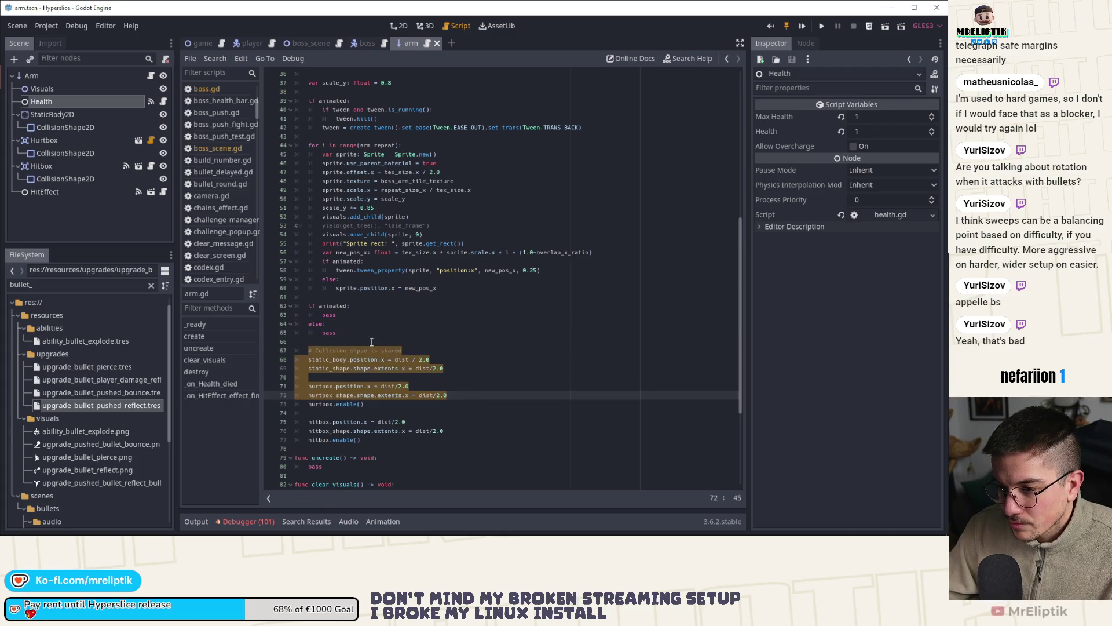
pyautogui.press('BackSpace')
pyautogui.click(324, 300)
pyautogui.press('Return')
pyautogui.press('Return')
pyautogui.press('Up')
pyautogui.hotkey('ctrl', 'v')
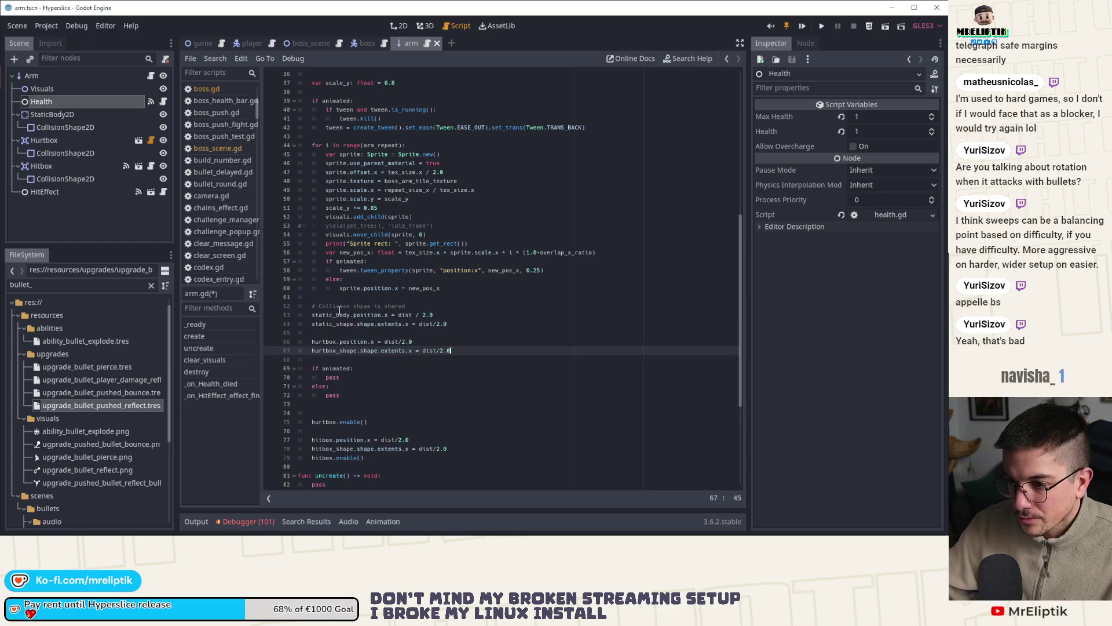
# Step: Move the hitbox position and extents lines below the hurtbox setup
pyautogui.moveTo(314, 437); pyautogui.dragTo(447, 449)
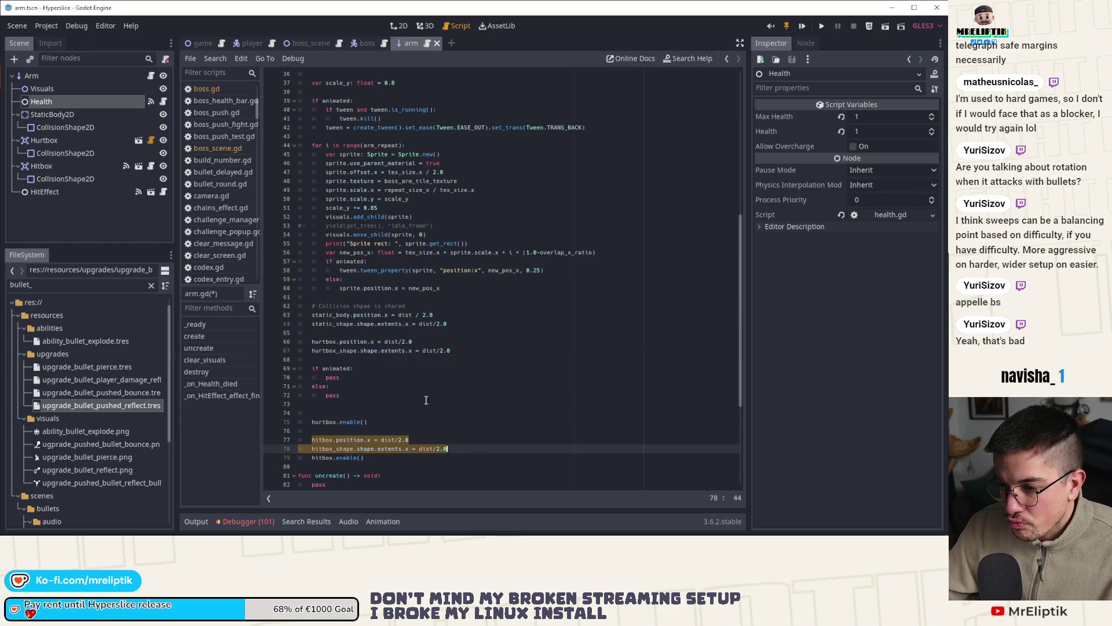
pyautogui.hotkey('ctrl', 'x')
pyautogui.click(344, 360)
pyautogui.press('Return')
pyautogui.press('Return')
pyautogui.press('Up')
pyautogui.hotkey('ctrl', 'v')
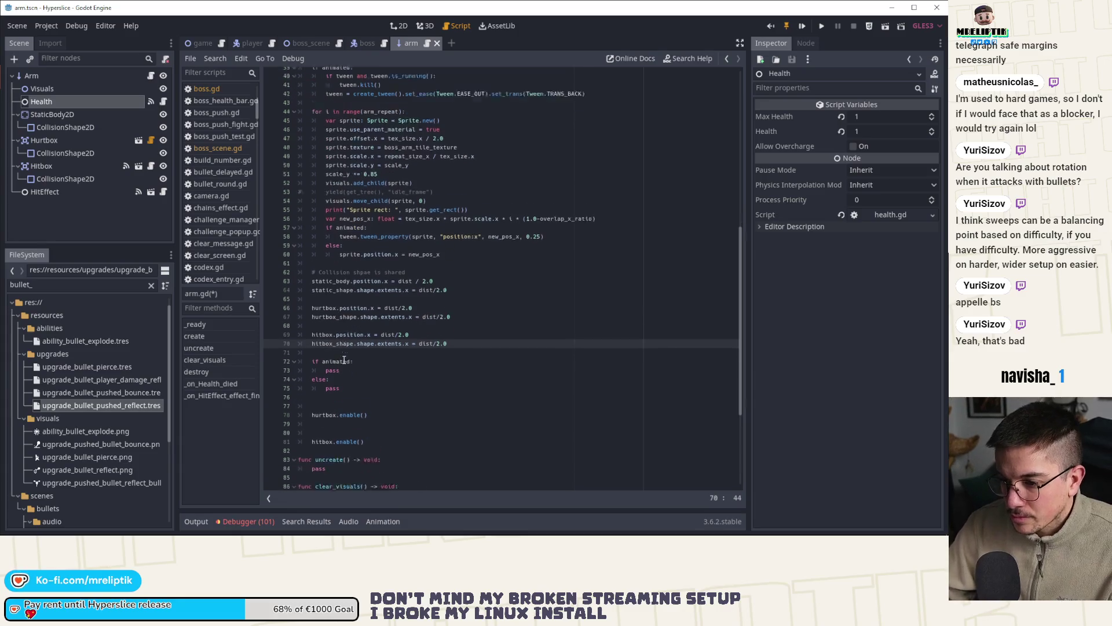
# Step: Move hurtbox.enable() and hitbox.enable() under else, fixing indentation and blank lines
pyautogui.scroll(-3, 341, 371)
pyautogui.moveTo(299, 368); pyautogui.dragTo(338, 381)
pyautogui.hotkey('ctrl', 'x')
pyautogui.doubleClick(332, 341)
pyautogui.hotkey('ctrl', 'v')
pyautogui.press('Delete')
pyautogui.press('Delete')
pyautogui.click(333, 342)
pyautogui.hotkey('shift', 'Tab')
pyautogui.click(313, 352)
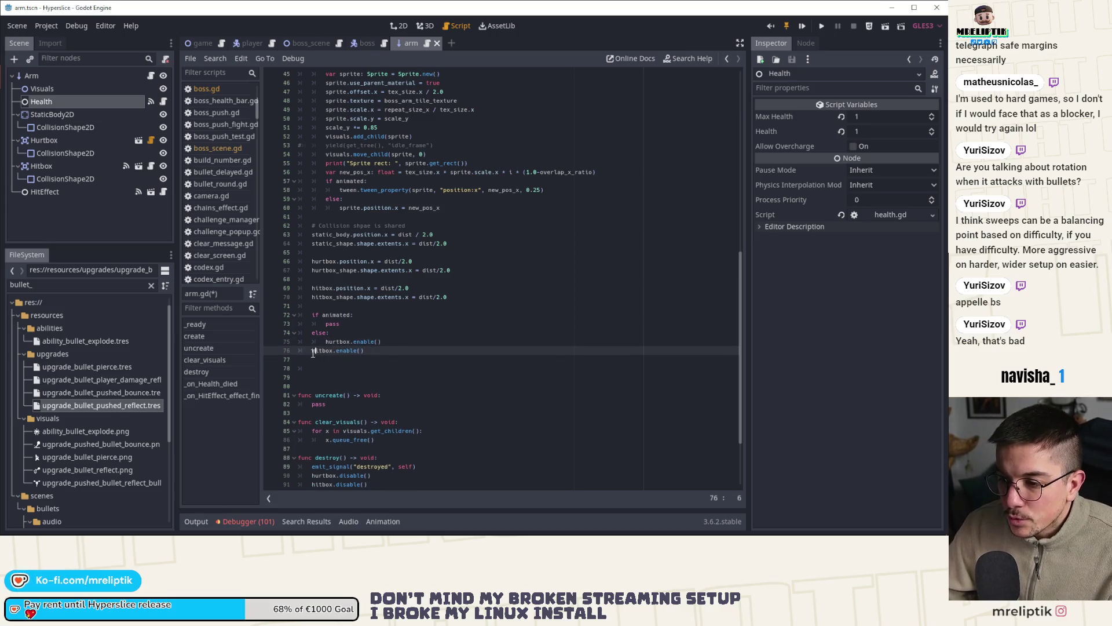
pyautogui.press('Tab')
pyautogui.click(320, 360)
pyautogui.press('Delete')
pyautogui.press('Delete')
pyautogui.press('Delete')
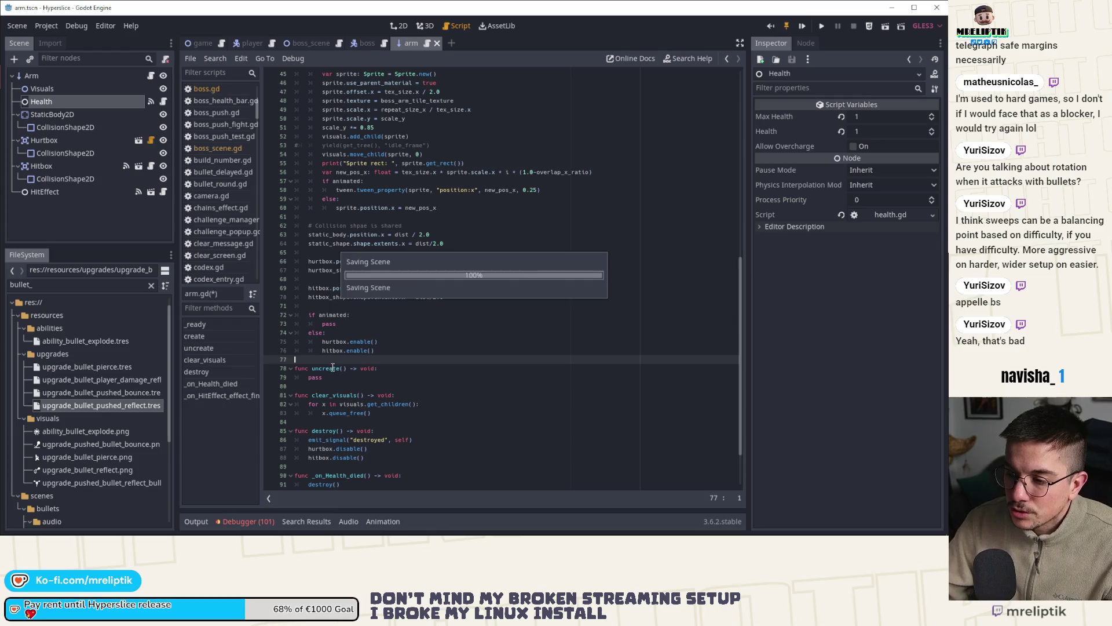
pyautogui.doubleClick(343, 190)
pyautogui.hotkey('ctrl', 'c')
# Step: Replace pass in the animated branch with tween.tween_callback(hurtbox, "enable")
pyautogui.doubleClick(328, 323)
pyautogui.hotkey('ctrl', 'v')
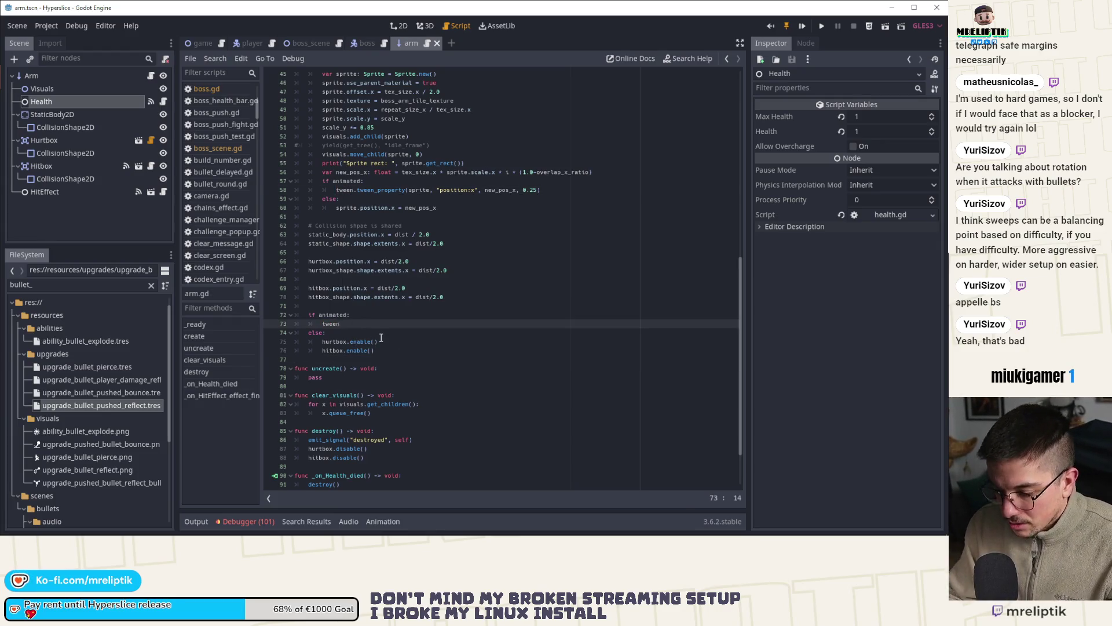
pyautogui.write('.tween_c')
pyautogui.press('Return')
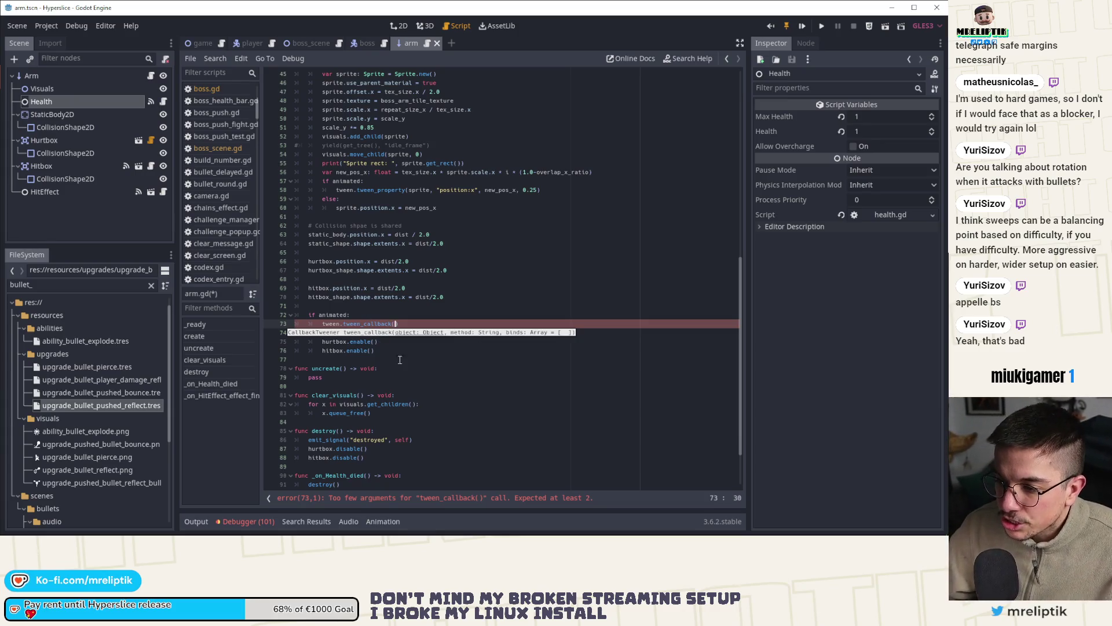
pyautogui.click(347, 341)
pyautogui.click(396, 326)
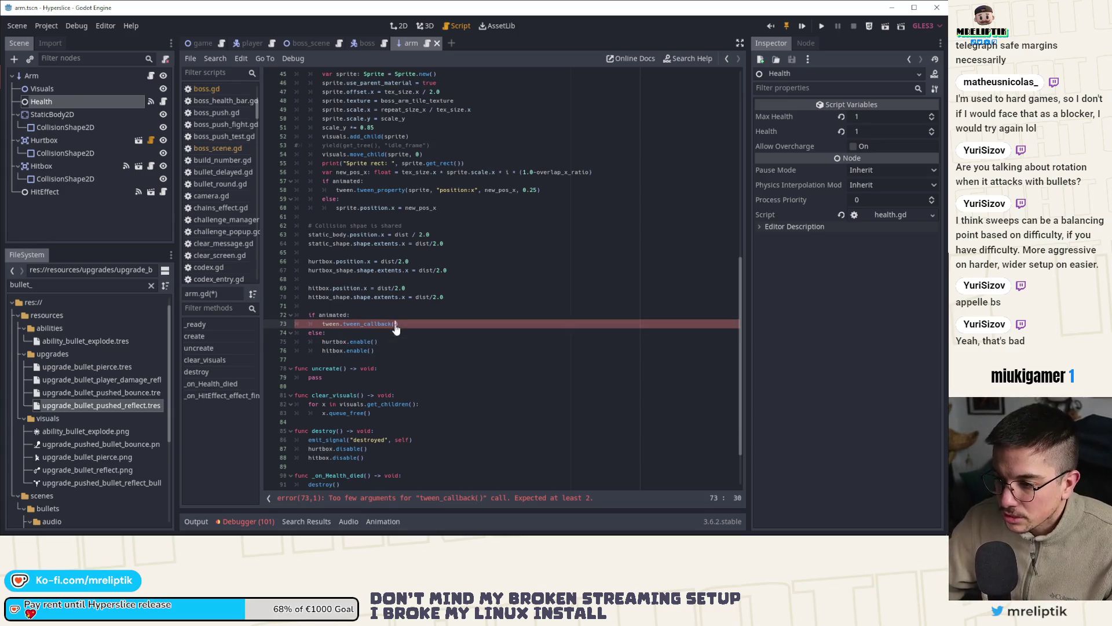
pyautogui.write('hurtbox, "enable')
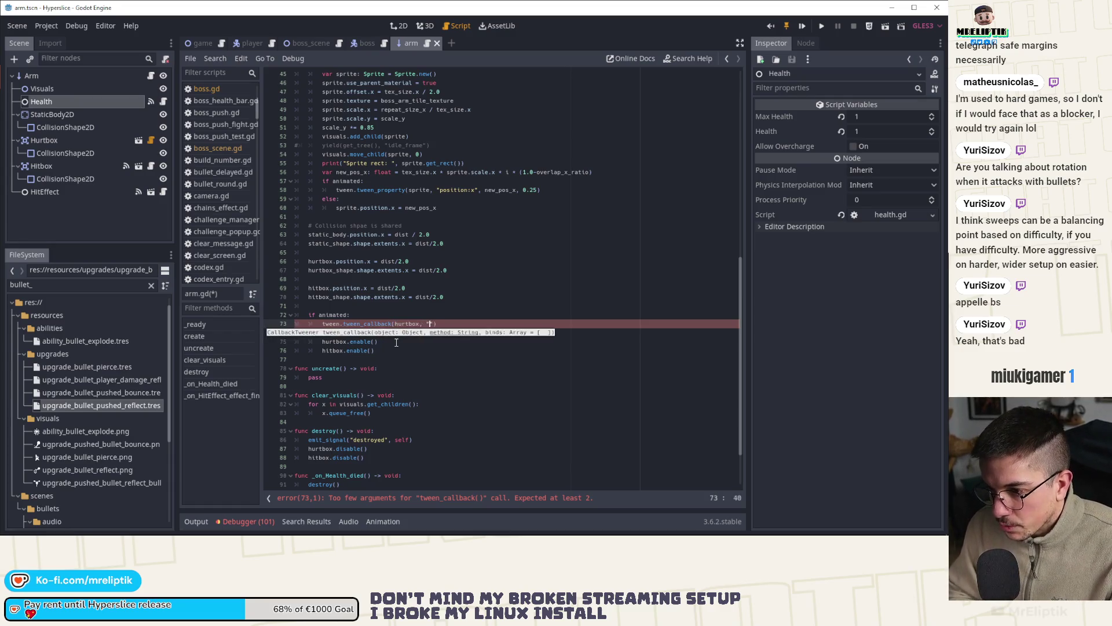
# Step: Duplicate it as tween.parallel().tween_callback(hitbox, "enable") and save arm.gd
pyautogui.hotkey('ctrl', 'b')
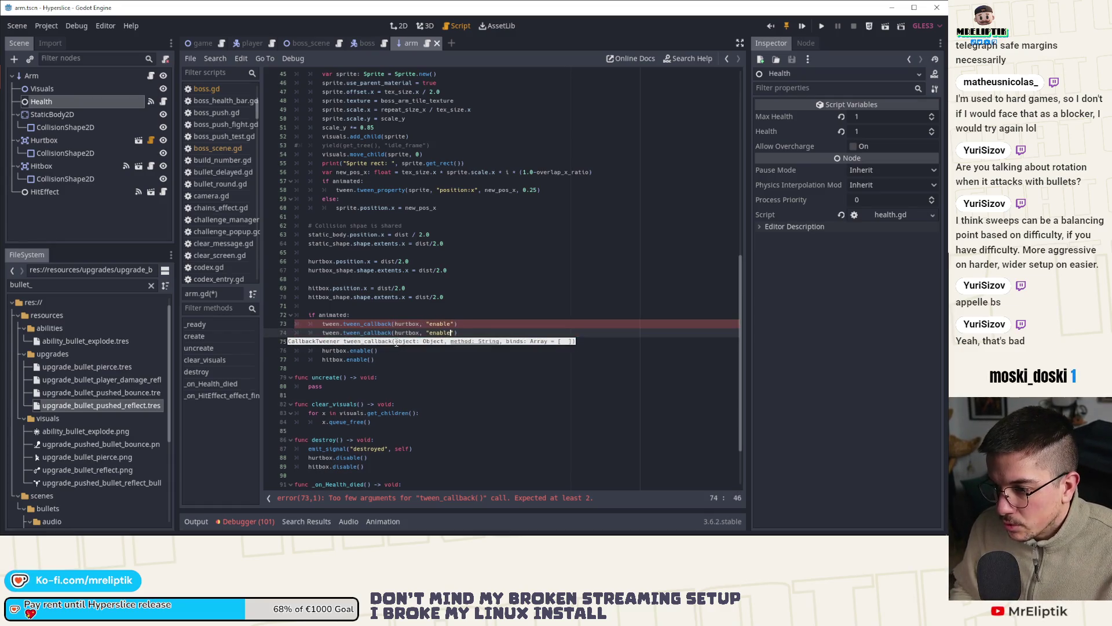
pyautogui.click(343, 333)
pyautogui.write('parallel().')
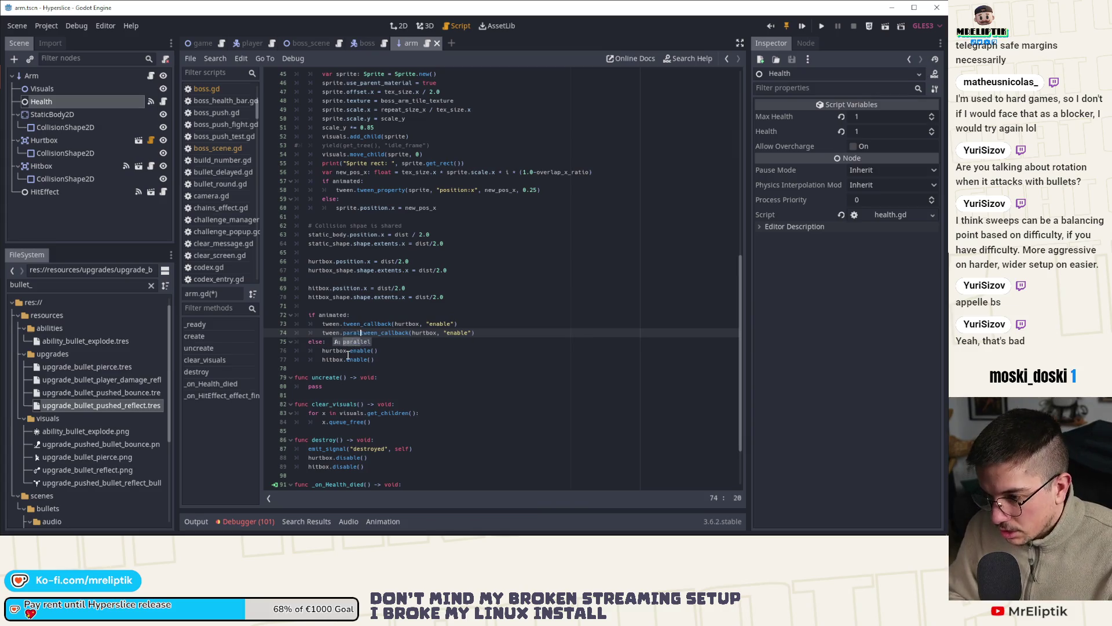
pyautogui.hotkey('ctrl', 's')
pyautogui.click(348, 357)
pyautogui.doubleClick(441, 334)
pyautogui.write('hitbox')
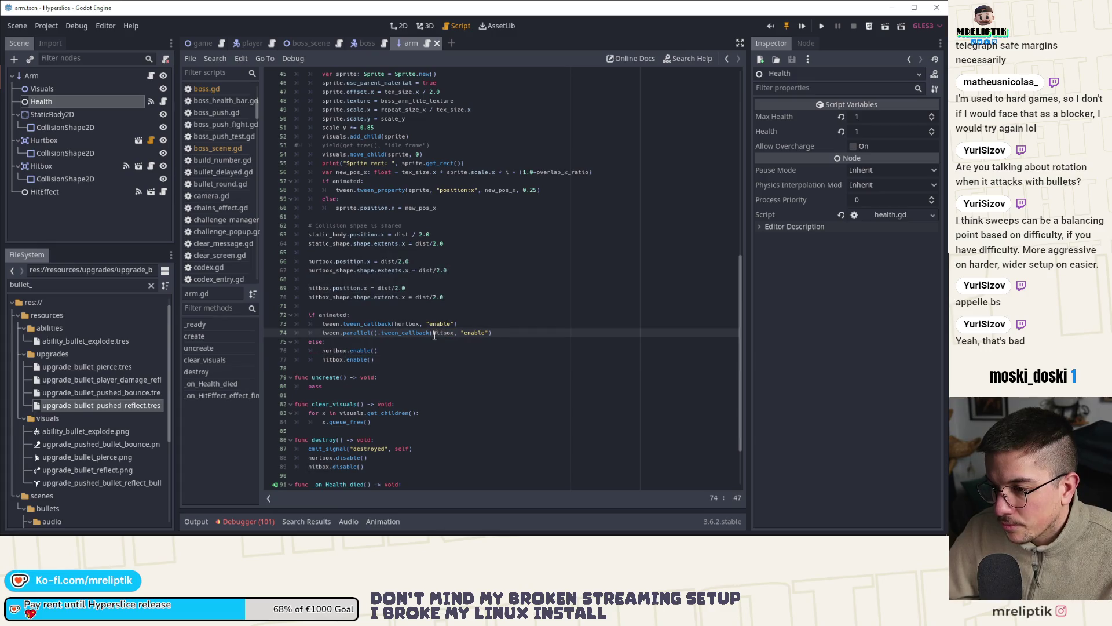
# Step: Run the game briefly to test the arm changes, pause, and close it
pyautogui.click(802, 28)
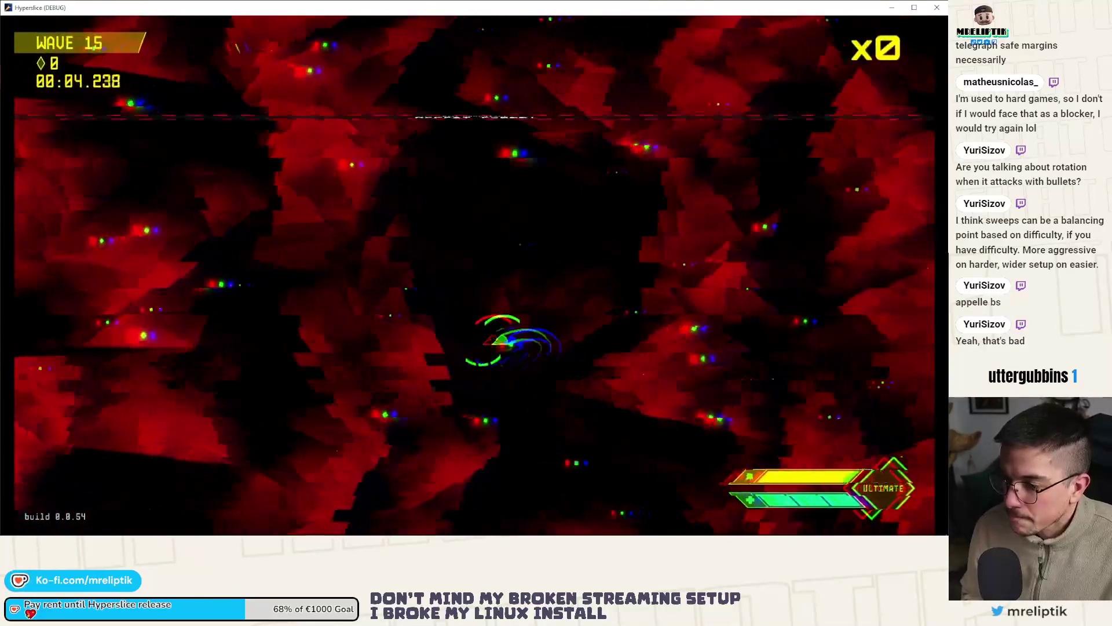
pyautogui.press('Escape')
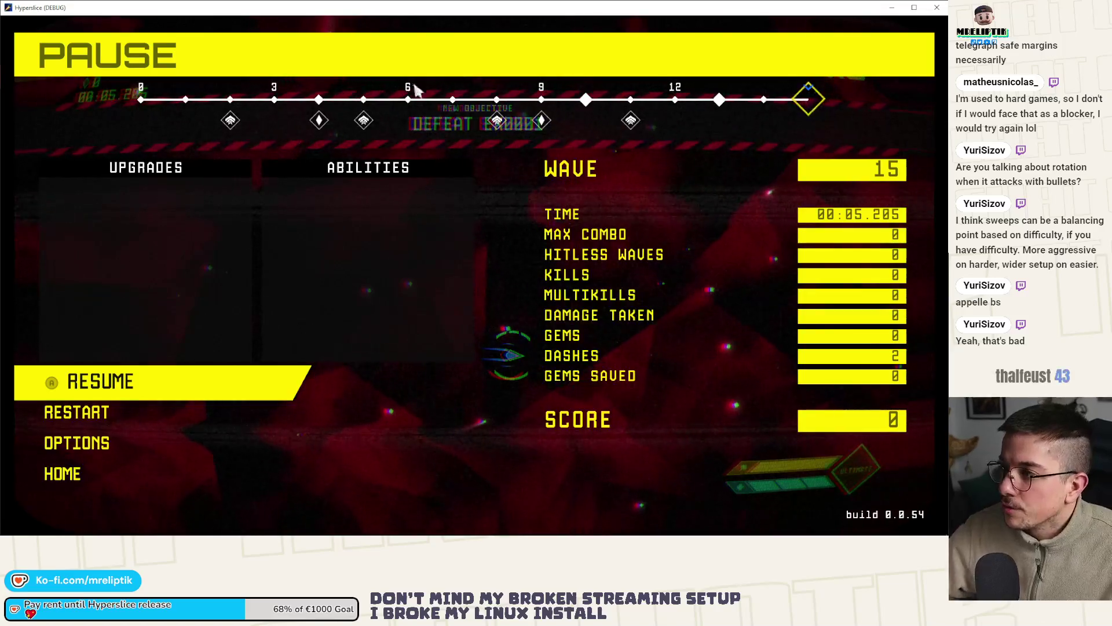
pyautogui.press('F8')
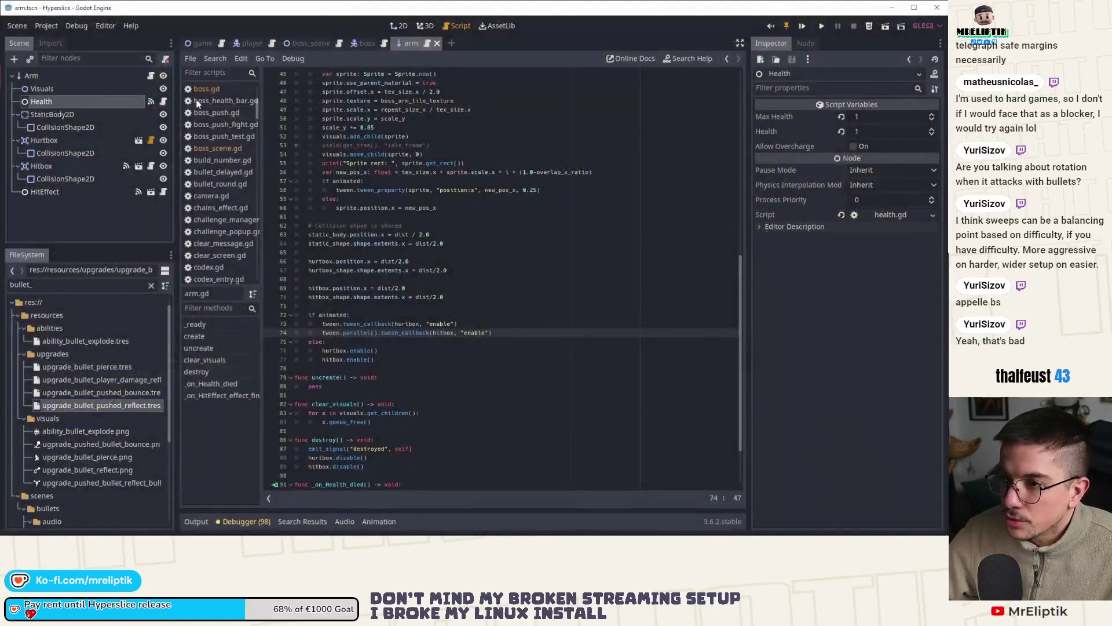
# Step: Return to boss.gd at shoot_sequence_sweep's parameter lines
pyautogui.click(367, 43)
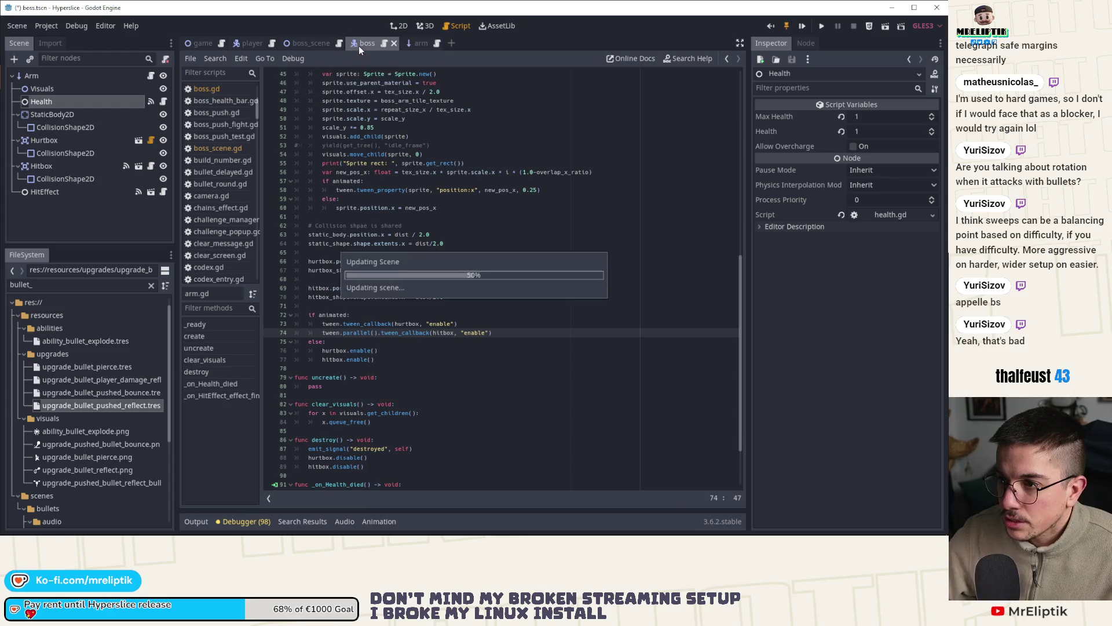
pyautogui.scroll(1, 379, 168)
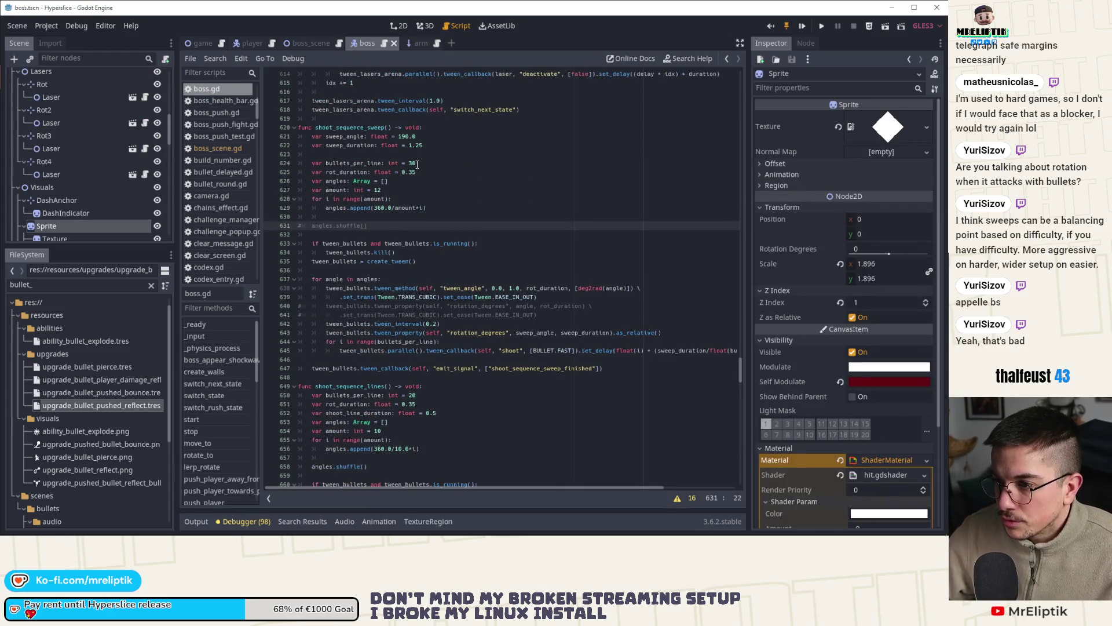
pyautogui.click(382, 189)
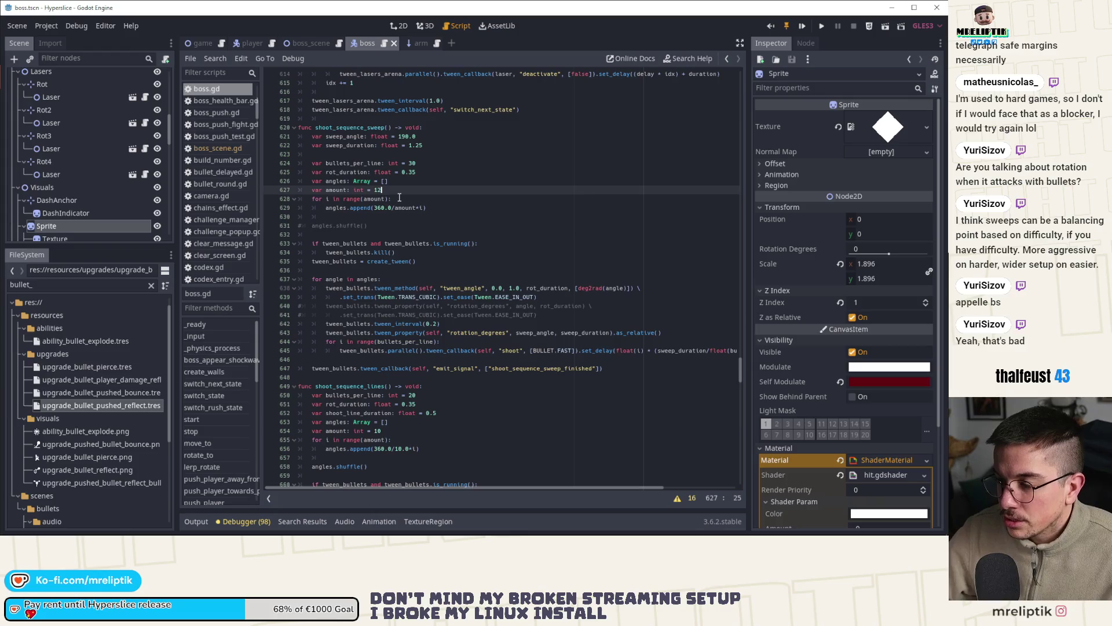
# Step: In shoot_sequence_sweep set sweep_angle to 230.0 and bullets_per_line to 40, save, and run the game
pyautogui.press('BackSpace')
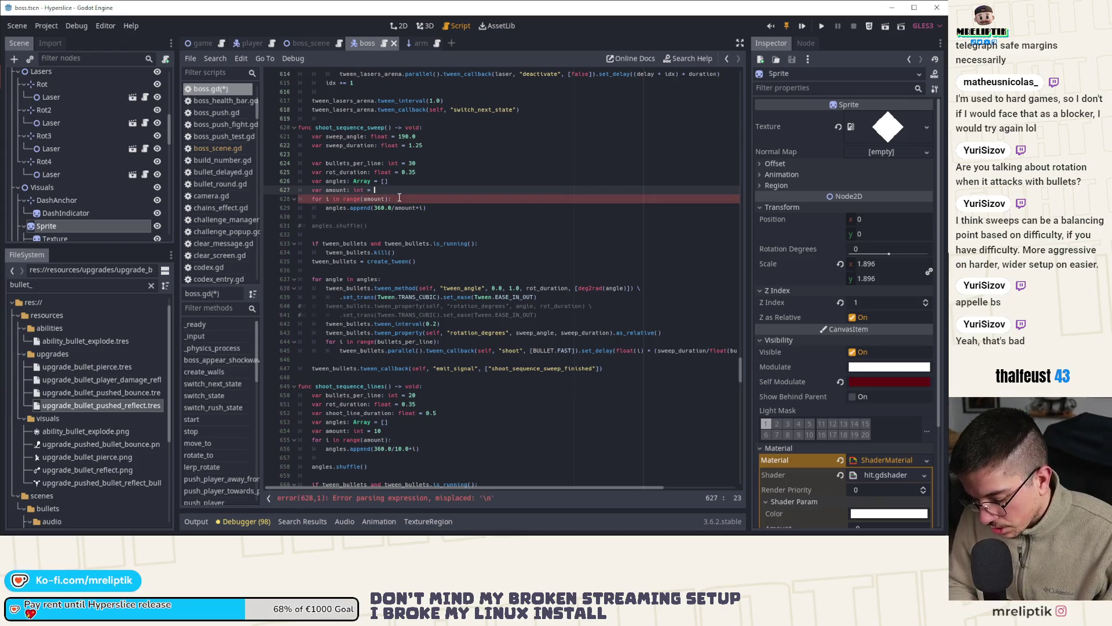
pyautogui.write('8')
pyautogui.hotkey('ctrl', 's')
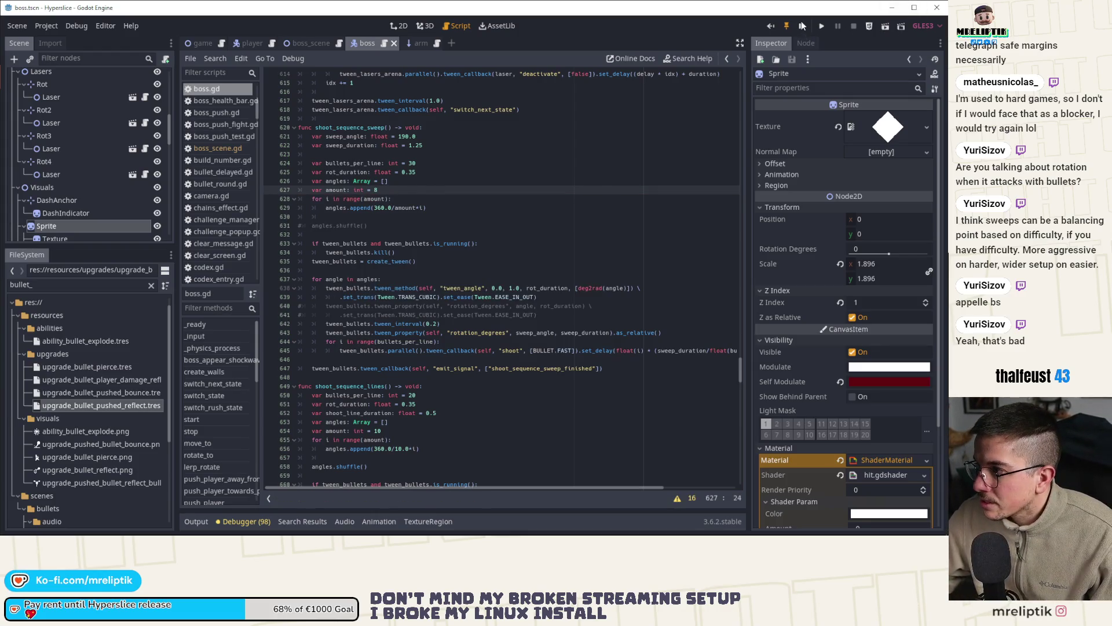
pyautogui.click(408, 136)
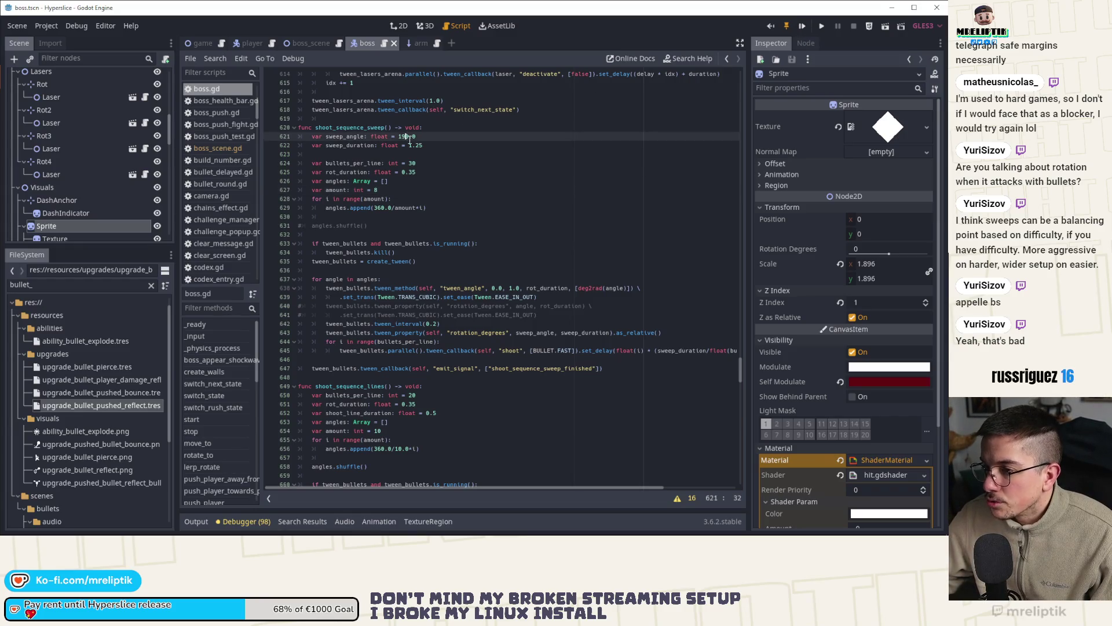
pyautogui.press('BackSpace')
pyautogui.press('BackSpace')
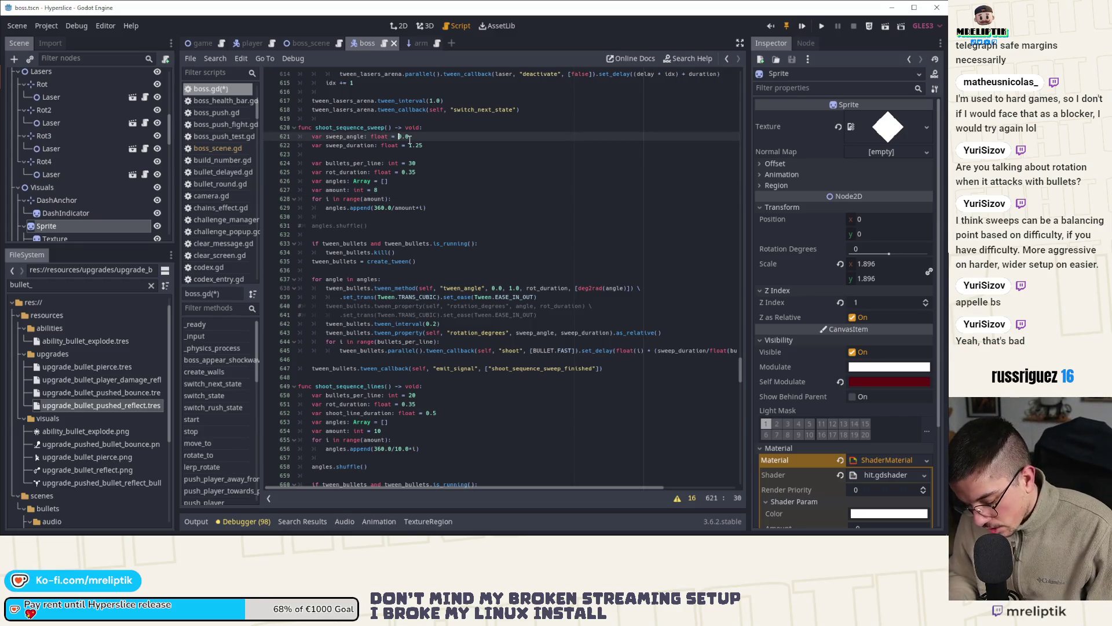
pyautogui.write('20')
pyautogui.hotkey('ctrl', 's')
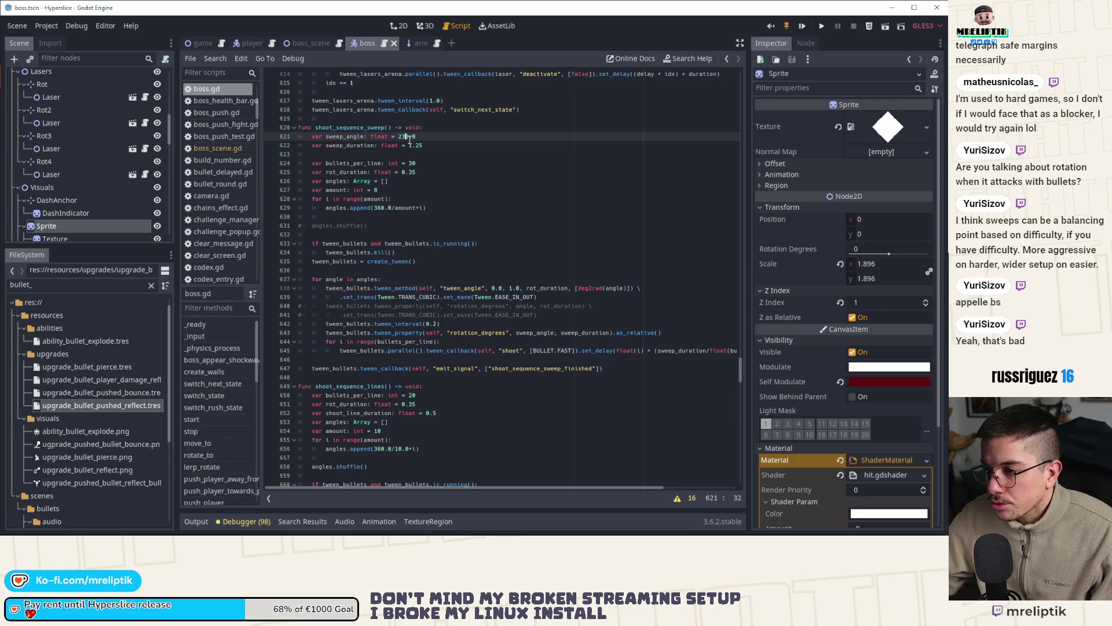
pyautogui.click(429, 165)
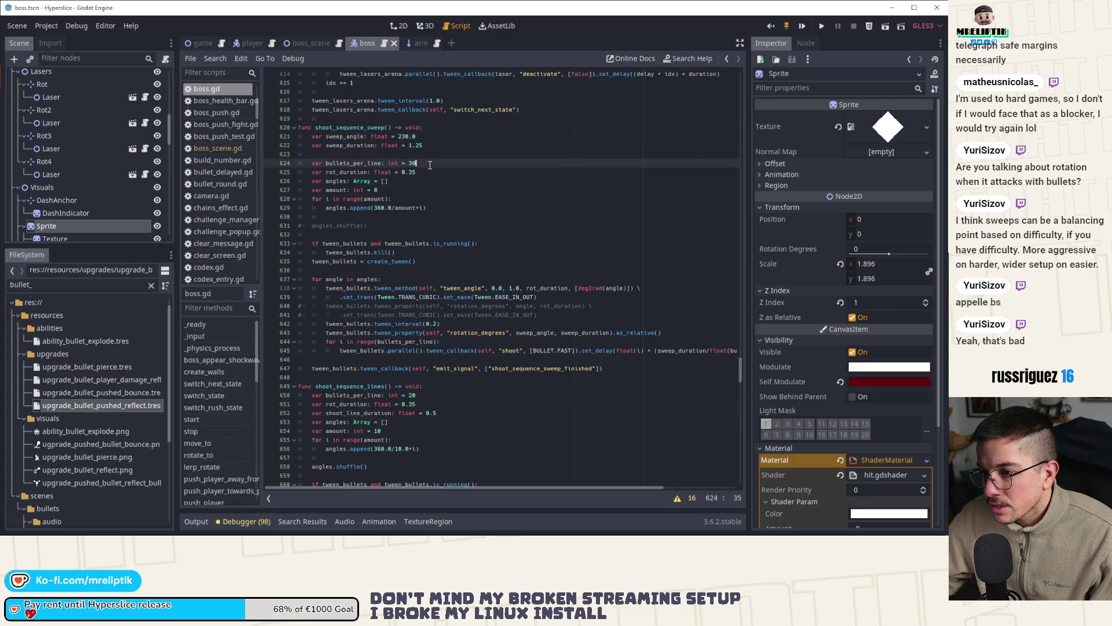
pyautogui.write('40')
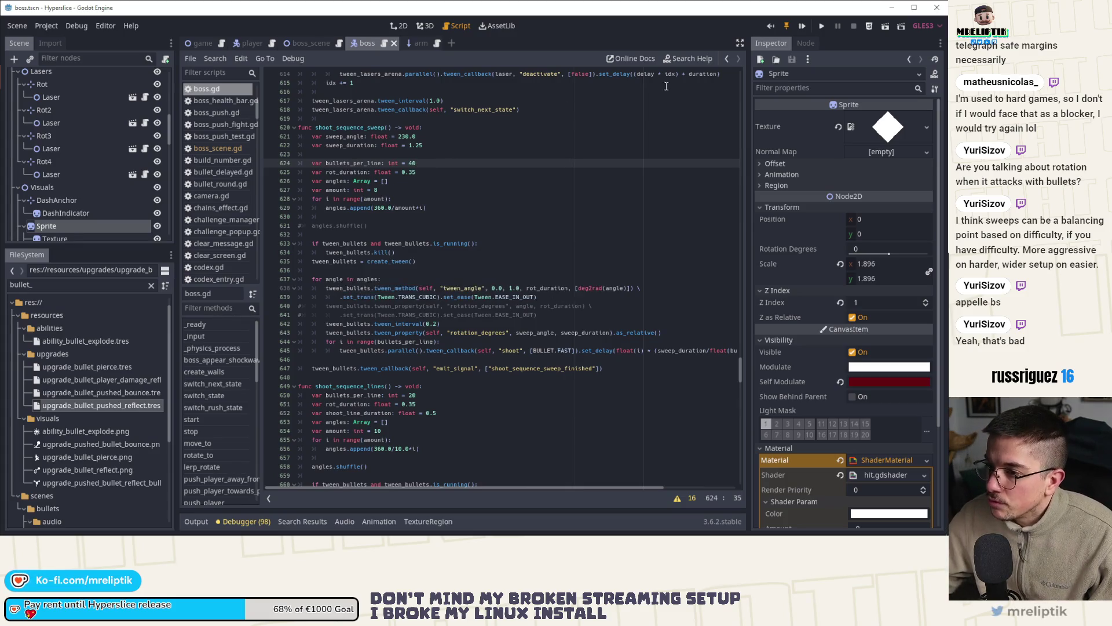
pyautogui.press('F5')
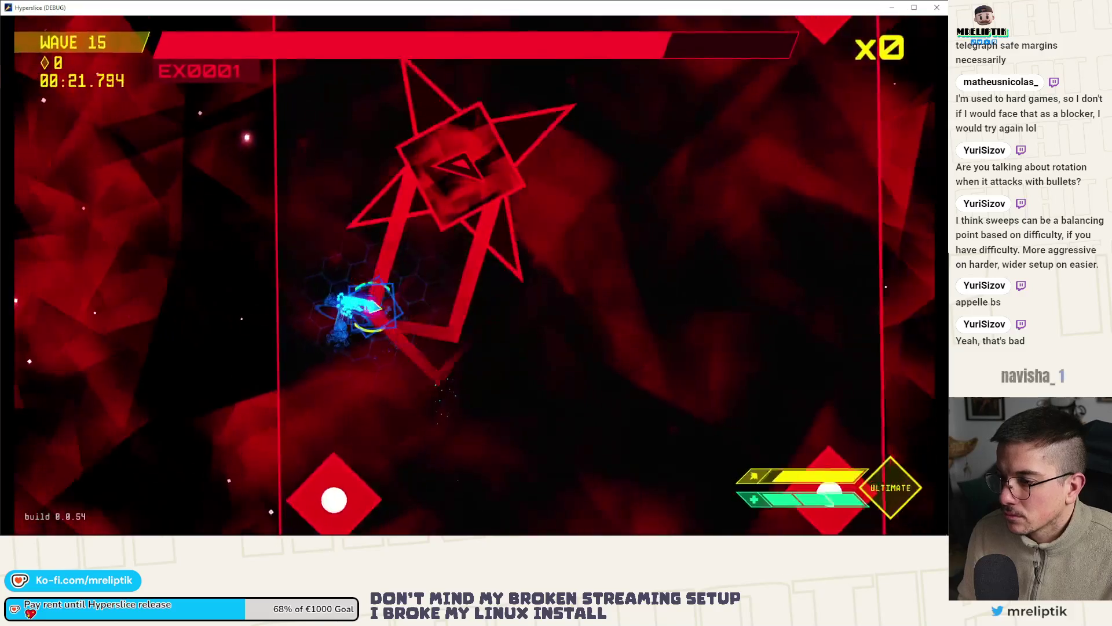
# Step: Play the wave 15 boss fight with the wider sweep until the Desynchronized screen, then close the game
pyautogui.press('d')
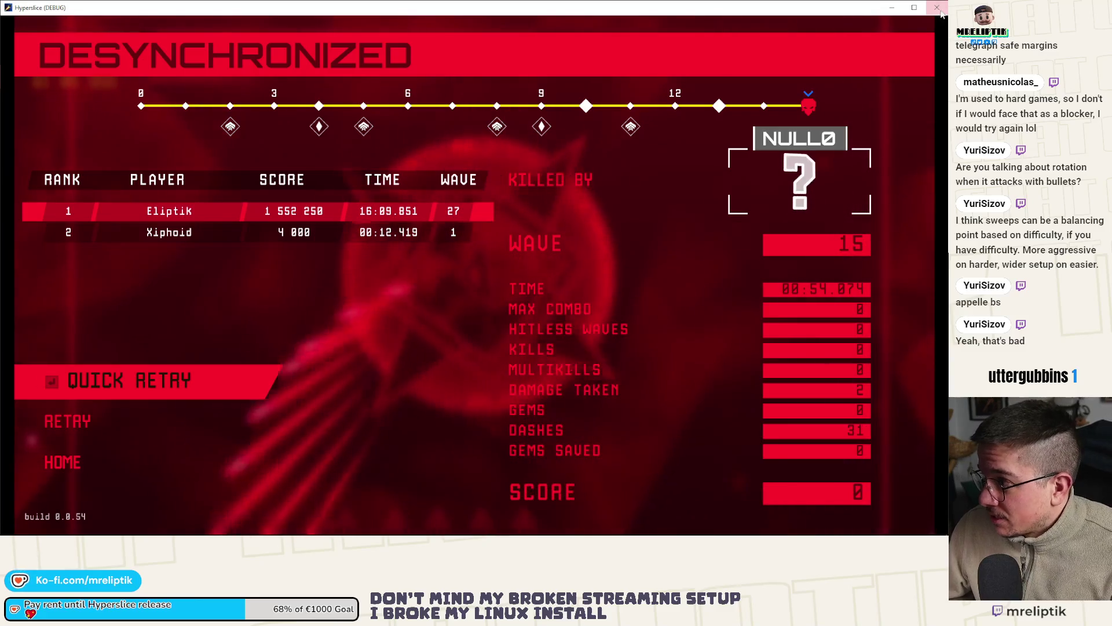
pyautogui.hotkey('alt', 'F4')
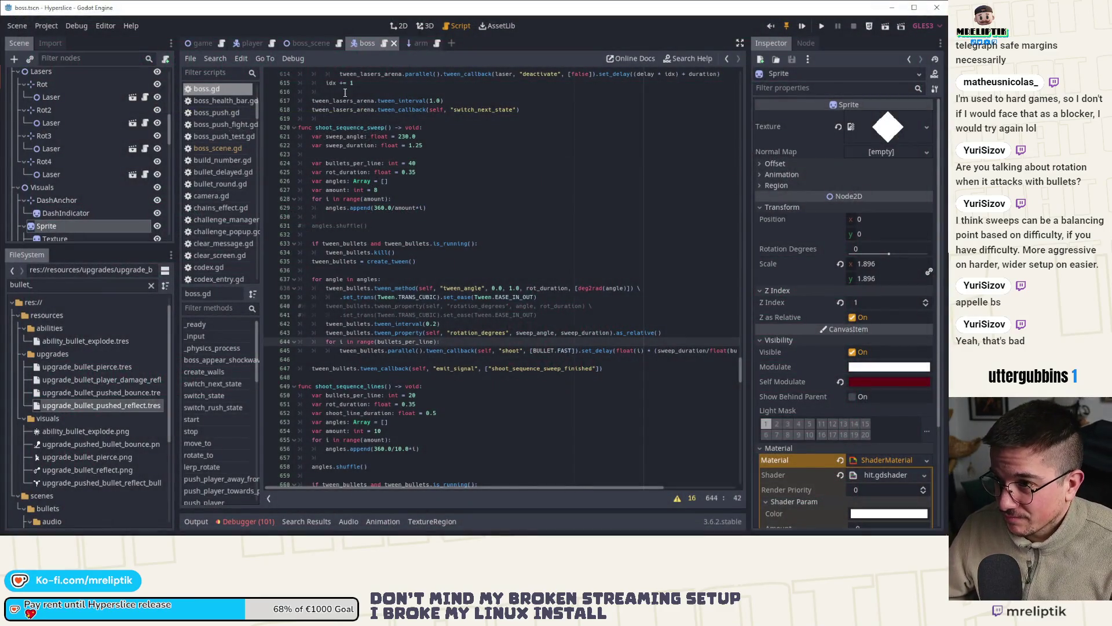
# Step: Change the create_timer wait before the shoot_sequence_sweep call from 8.0 to 9.0 and relaunch the game
pyautogui.click(422, 262)
pyautogui.doubleClick(347, 127)
pyautogui.hotkey('ctrl', 'f')
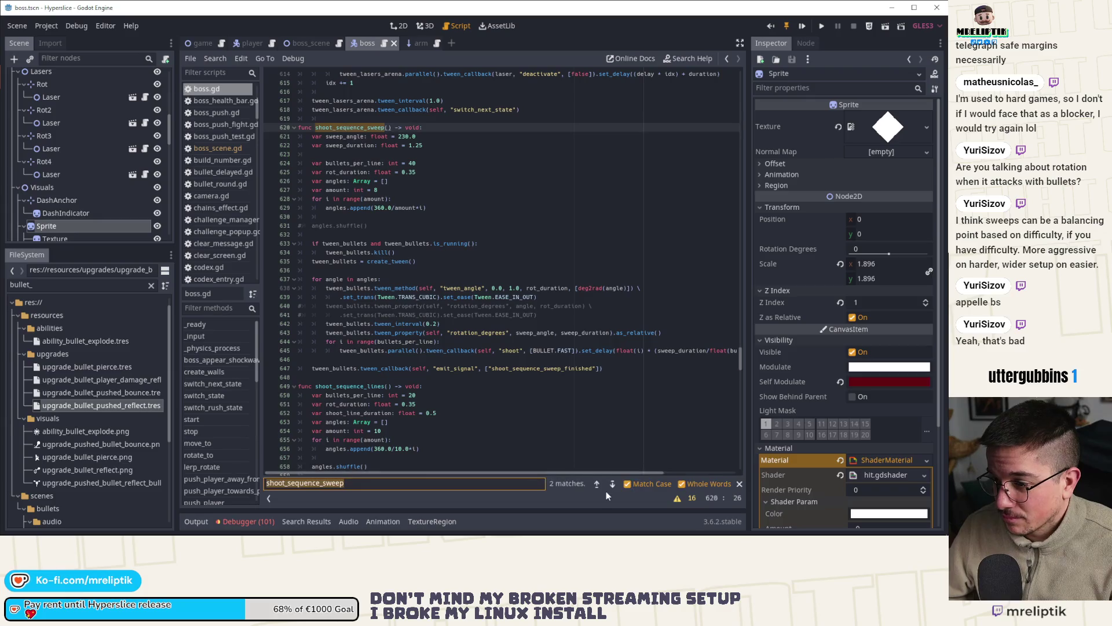
pyautogui.click(612, 483)
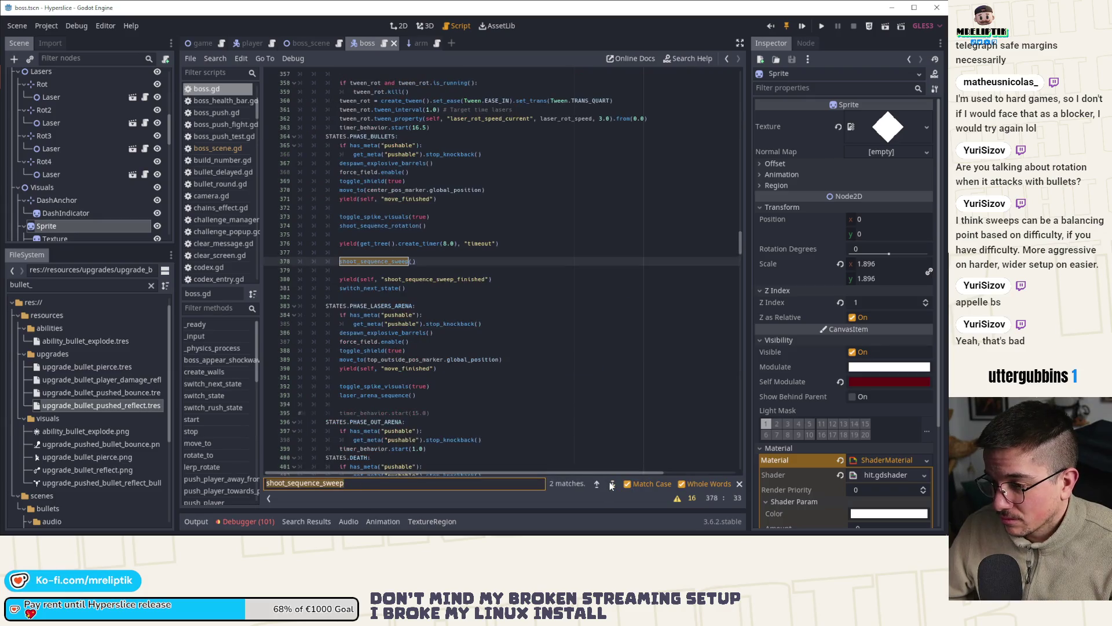
pyautogui.click(447, 243)
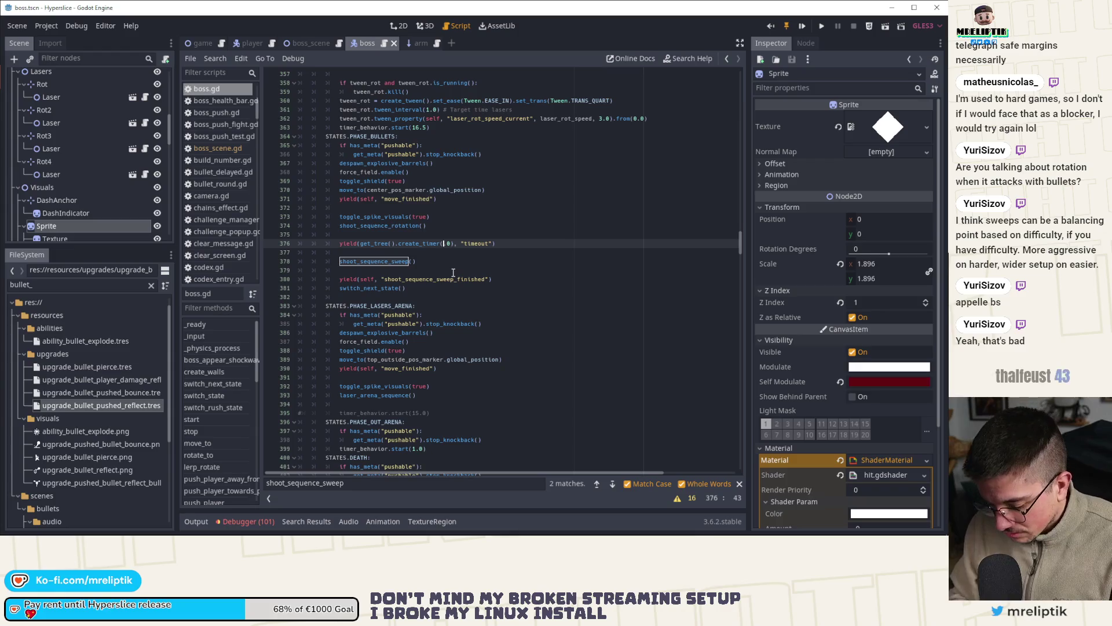
pyautogui.write('9')
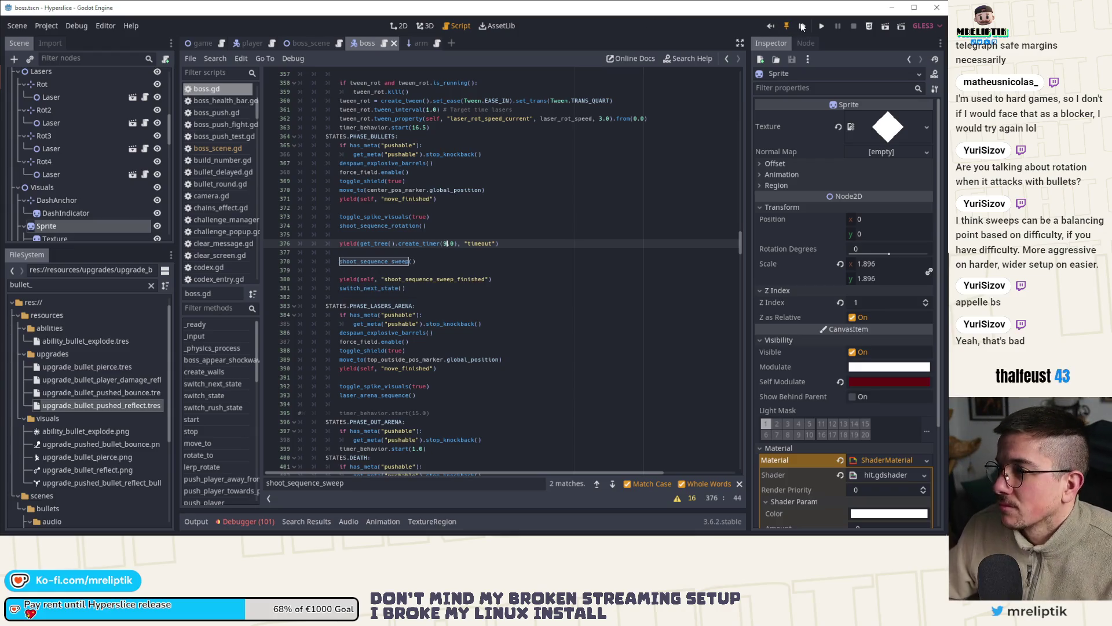
pyautogui.press('F5')
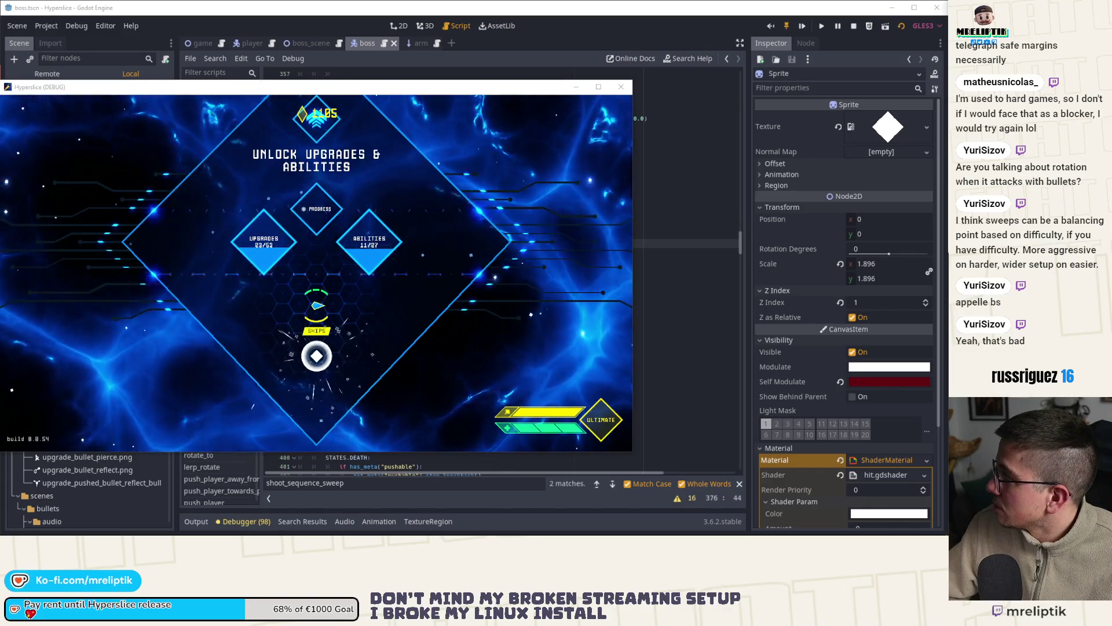
# Step: Play from the upgrades screen through the wave 15 boss, then close the game window
pyautogui.click(385, 318)
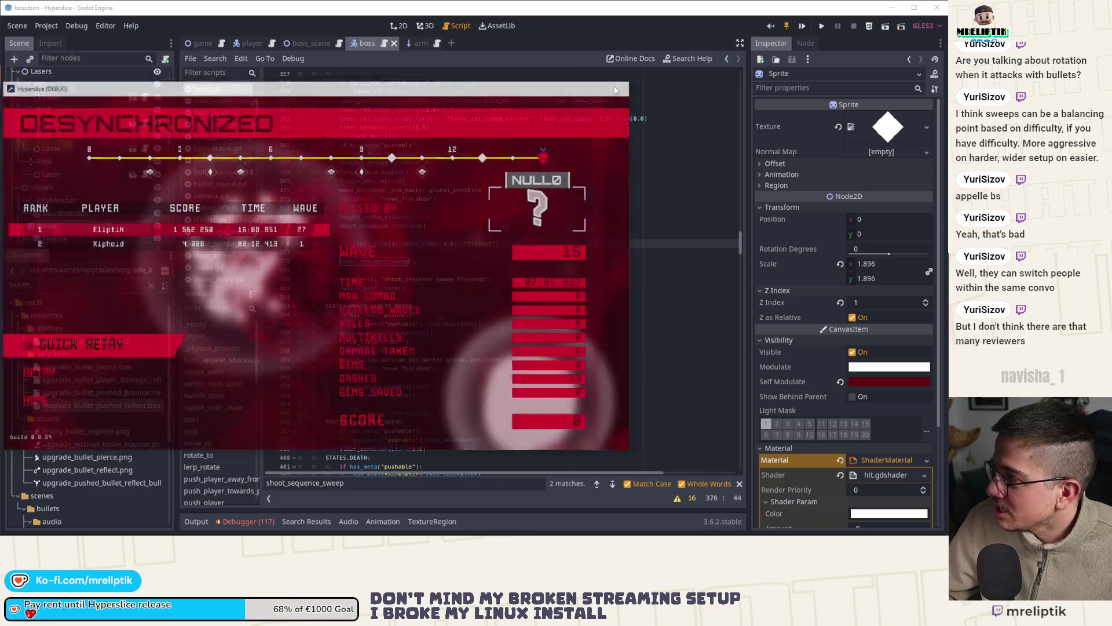
pyautogui.press('F8')
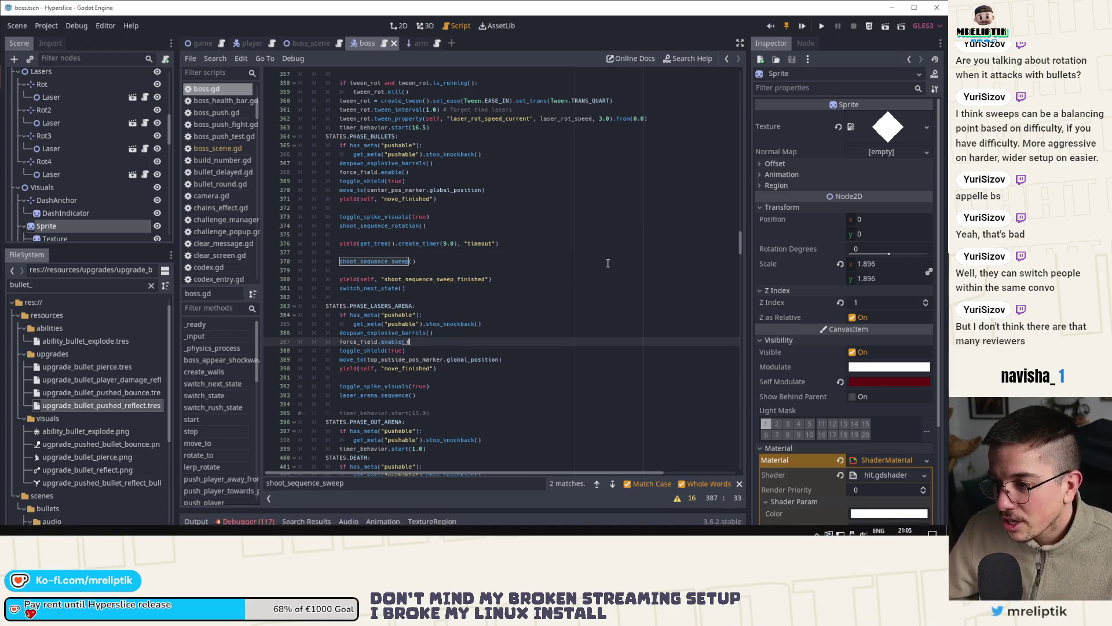
# Step: Open the Debugger's Errors list and jump to the error at boss.gd line 542
pyautogui.click(417, 270)
pyautogui.click(404, 28)
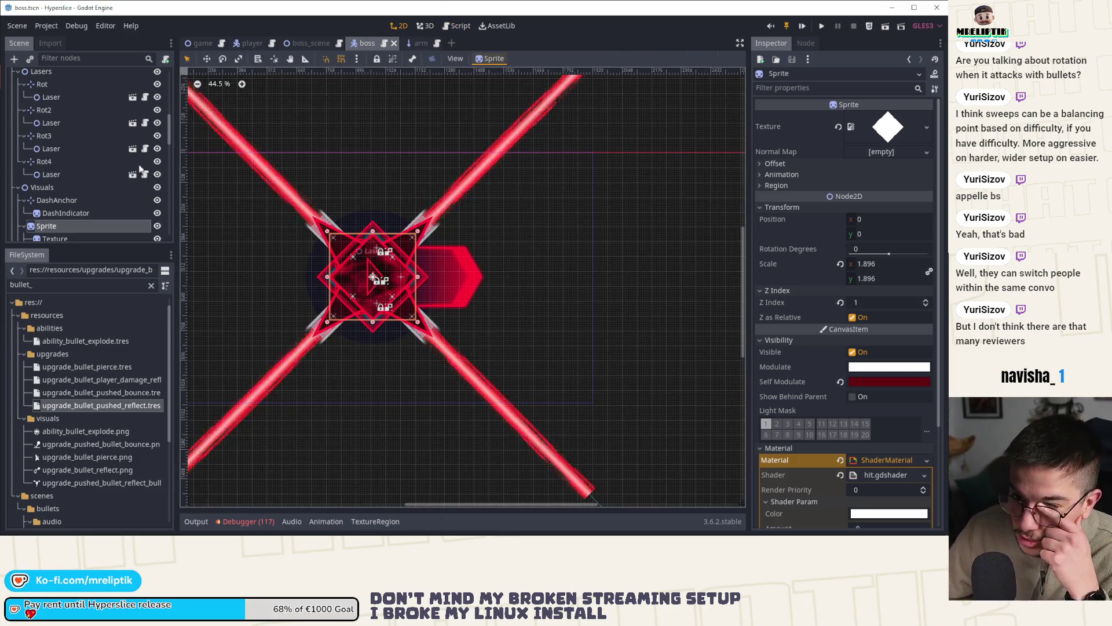
pyautogui.click(258, 522)
pyautogui.click(249, 354)
pyautogui.scroll(-10, 347, 464)
pyautogui.click(305, 493)
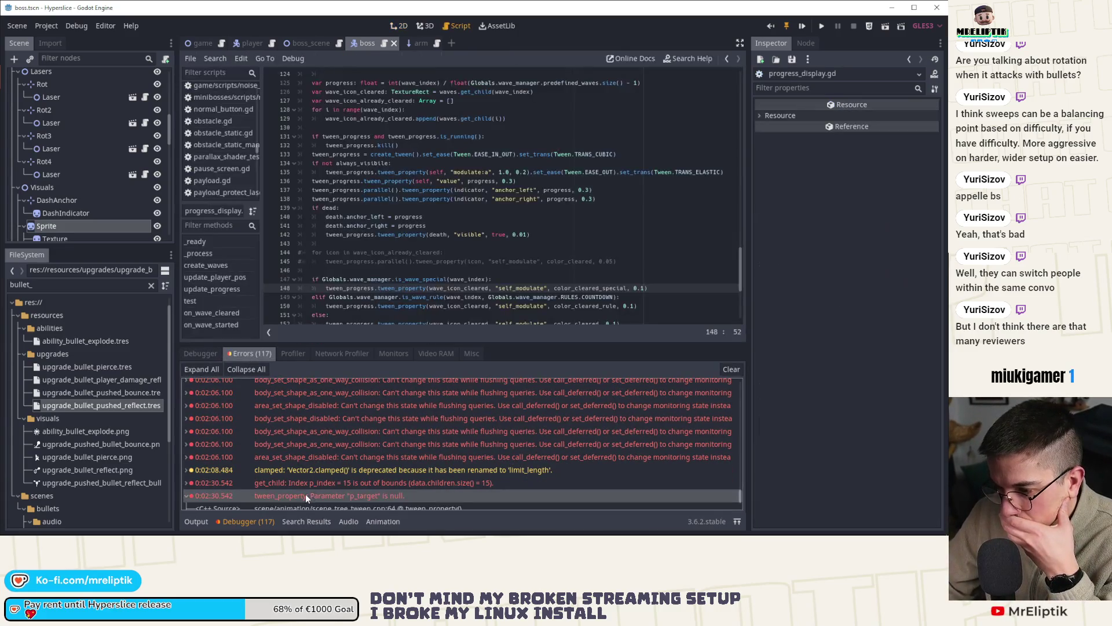
pyautogui.doubleClick(342, 458)
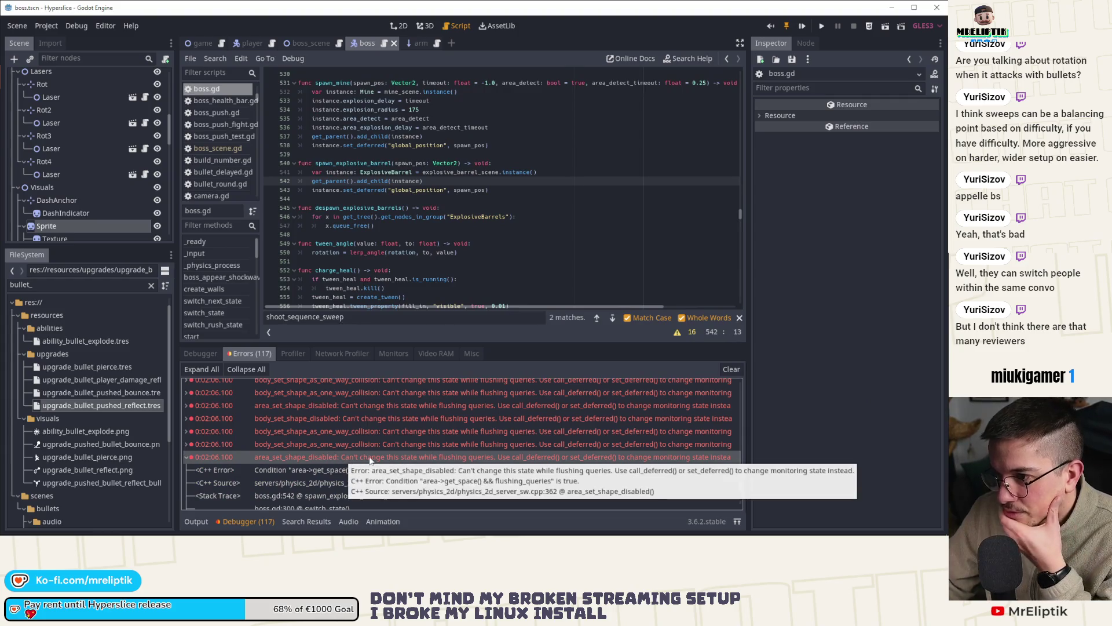
# Step: Replace add_child(instance) with call_deferred("add_child", instance), save, and review the remaining errors
pyautogui.doubleClick(368, 182)
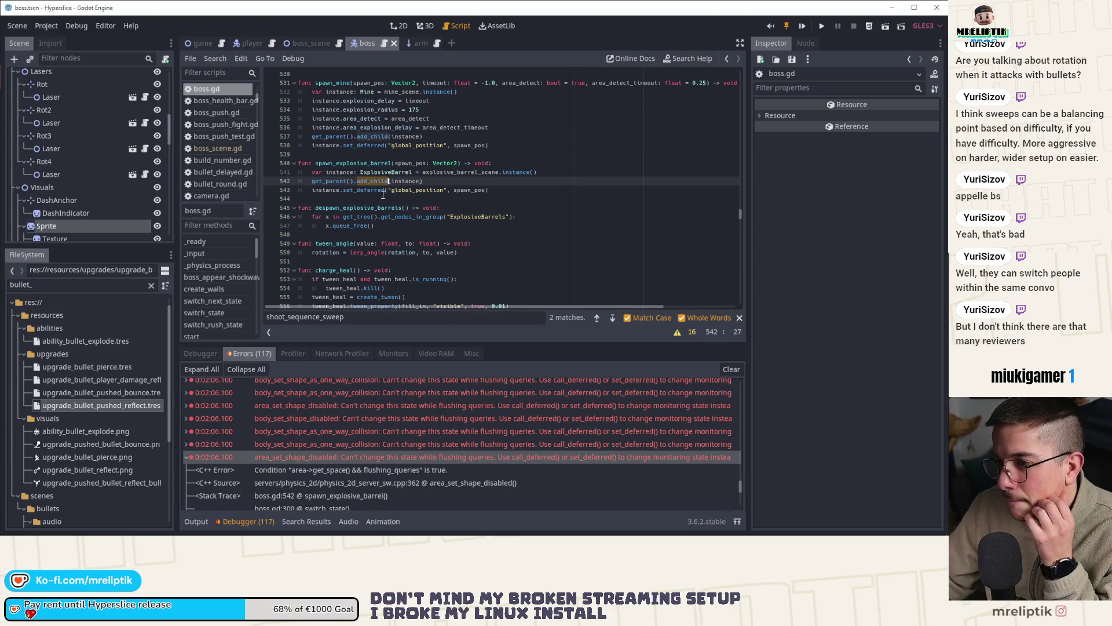
pyautogui.click(391, 181)
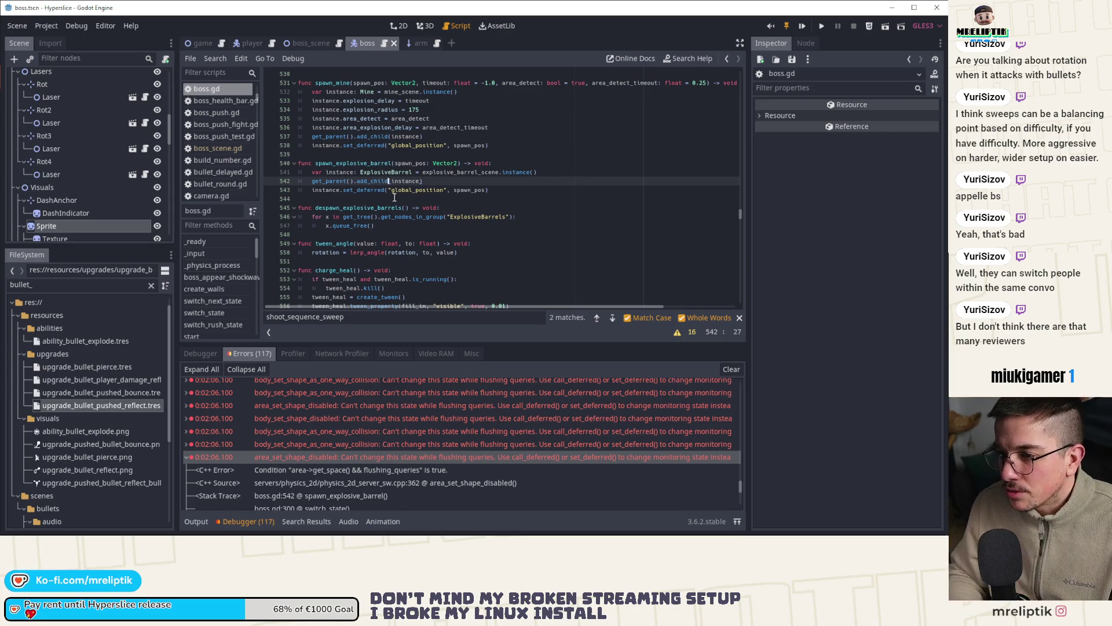
pyautogui.hotkey('ctrl', 'BackSpace')
pyautogui.write('c')
pyautogui.doubleClick(394, 199)
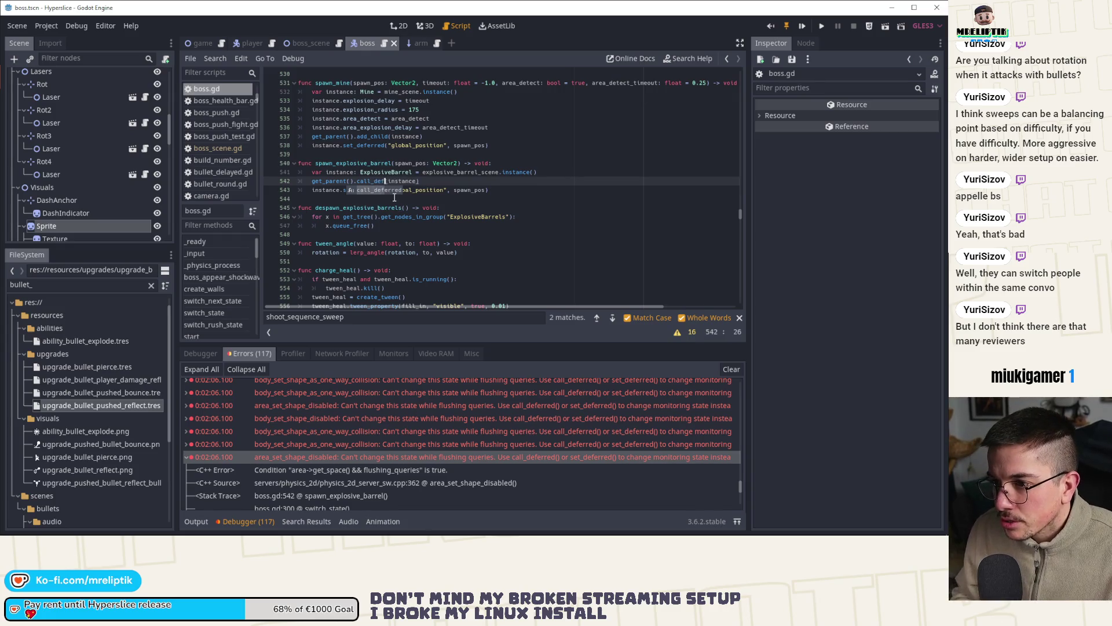
pyautogui.press('Left')
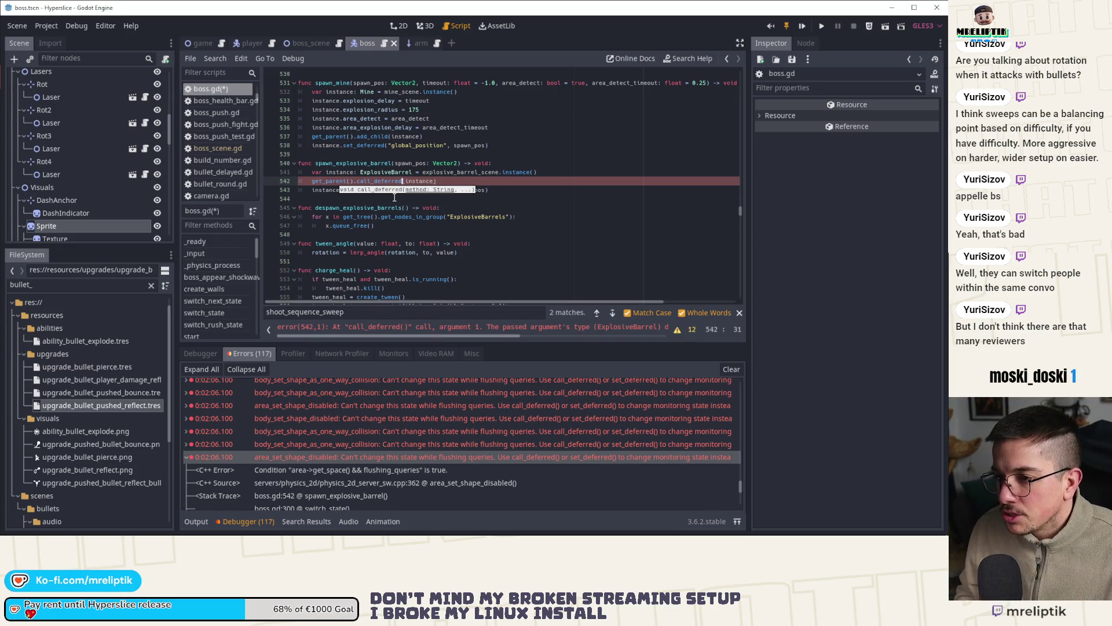
pyautogui.write('"add_child"')
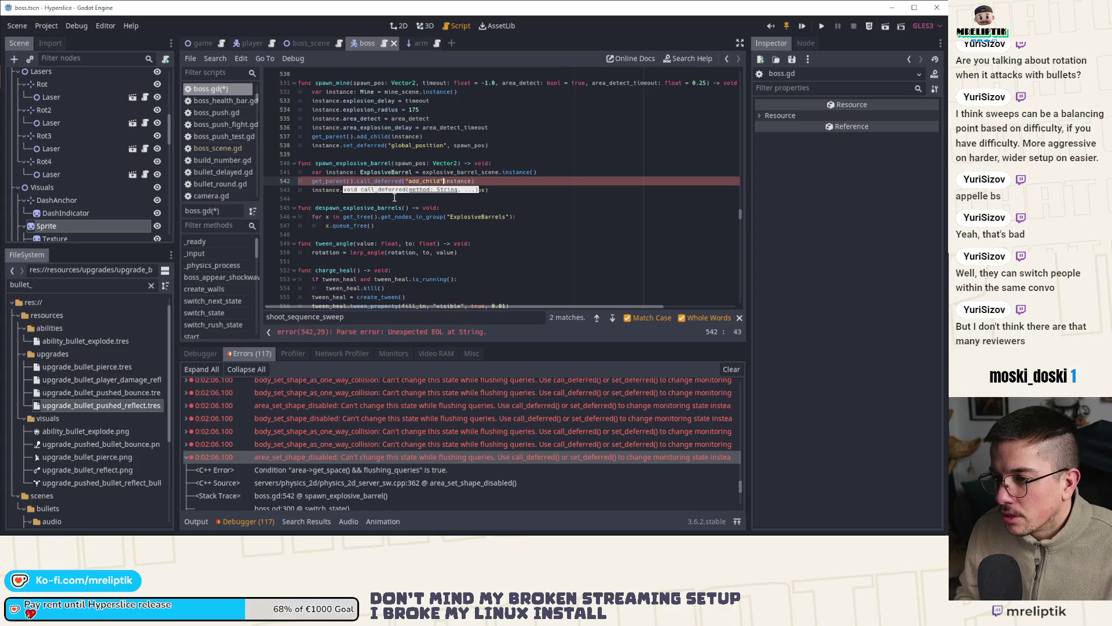
pyautogui.write(',')
pyautogui.hotkey('ctrl', 's')
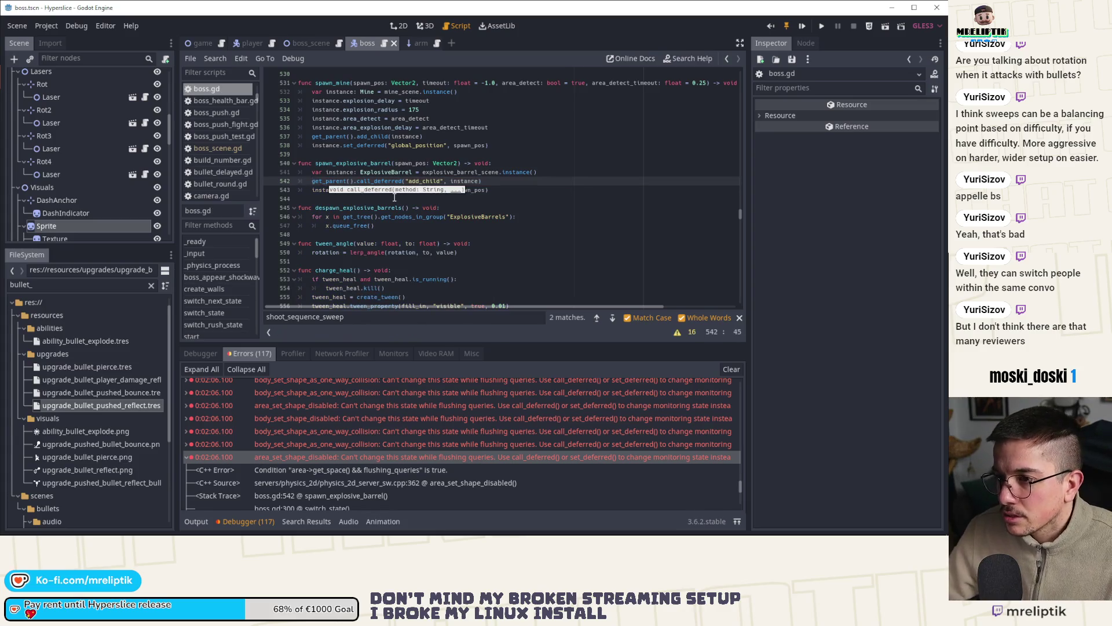
pyautogui.click(434, 418)
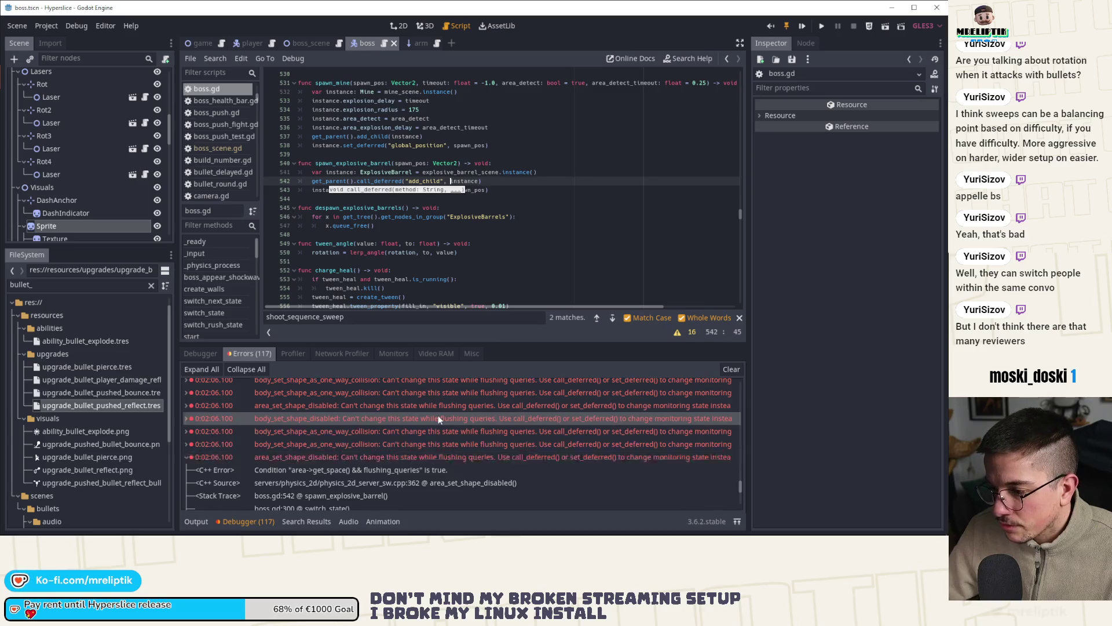
pyautogui.click(385, 431)
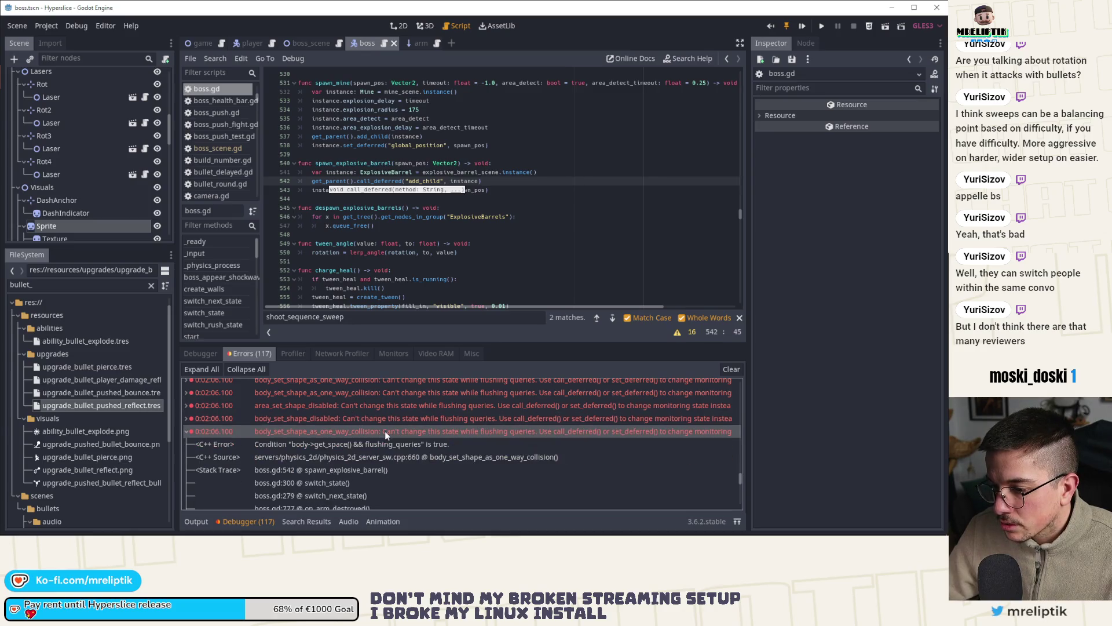
# Step: Inspect the body_set_shape_disabled error, clear the error list and hide the debugger panel
pyautogui.click(403, 420)
pyautogui.click(405, 425)
pyautogui.click(731, 369)
pyautogui.click(233, 521)
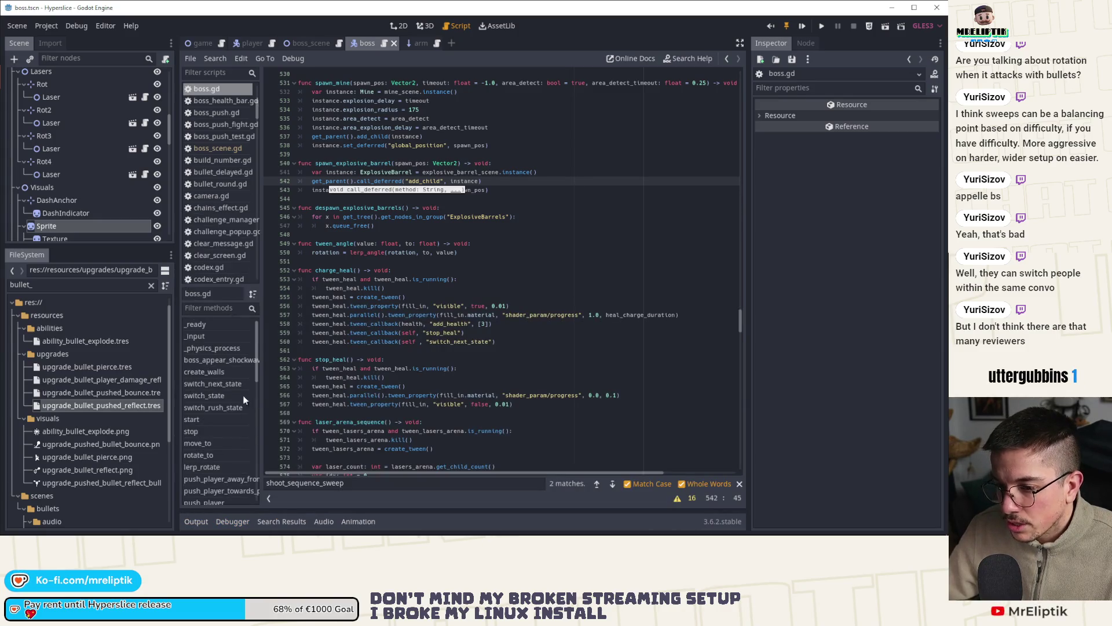
# Step: Search boss.gd for every use of switch_next_state with Find Next
pyautogui.doubleClick(328, 269)
pyautogui.doubleClick(374, 341)
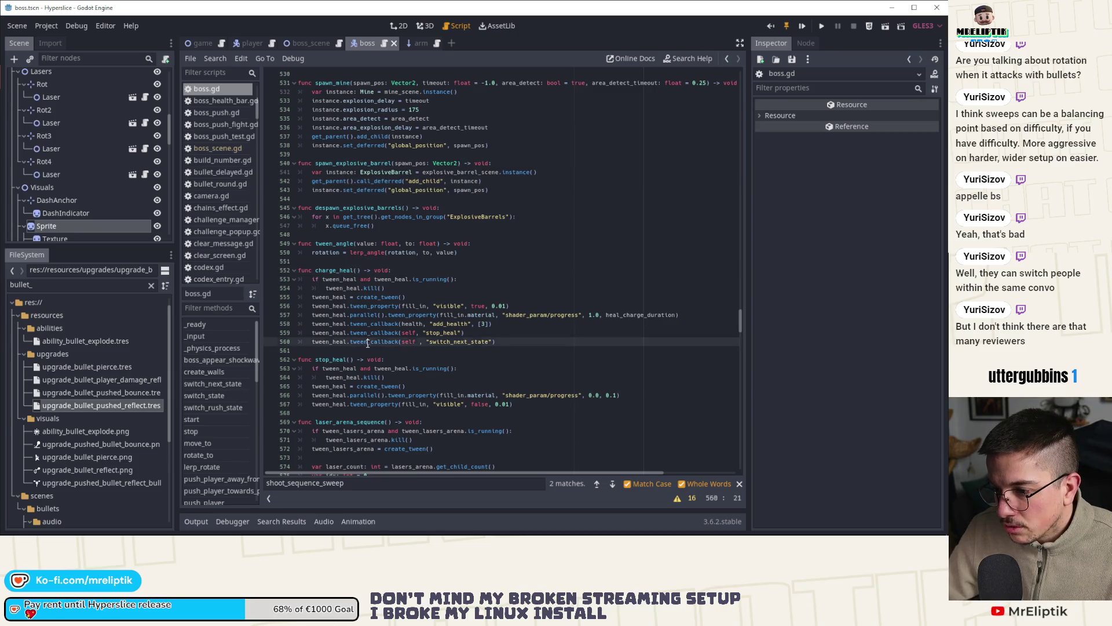
pyautogui.doubleClick(460, 341)
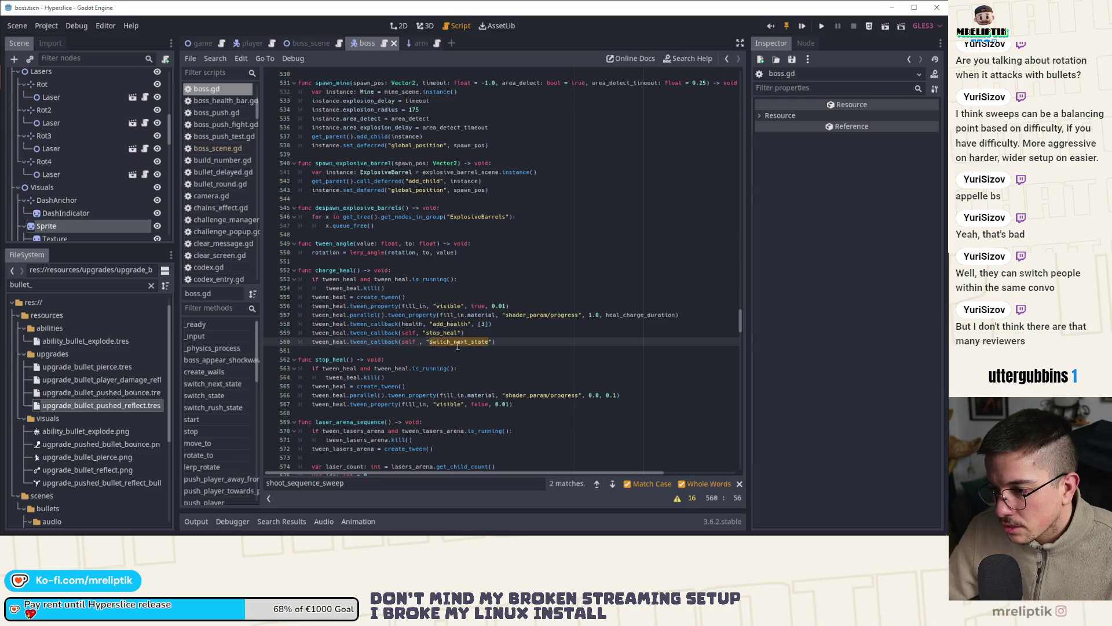
pyautogui.hotkey('ctrl', 'f')
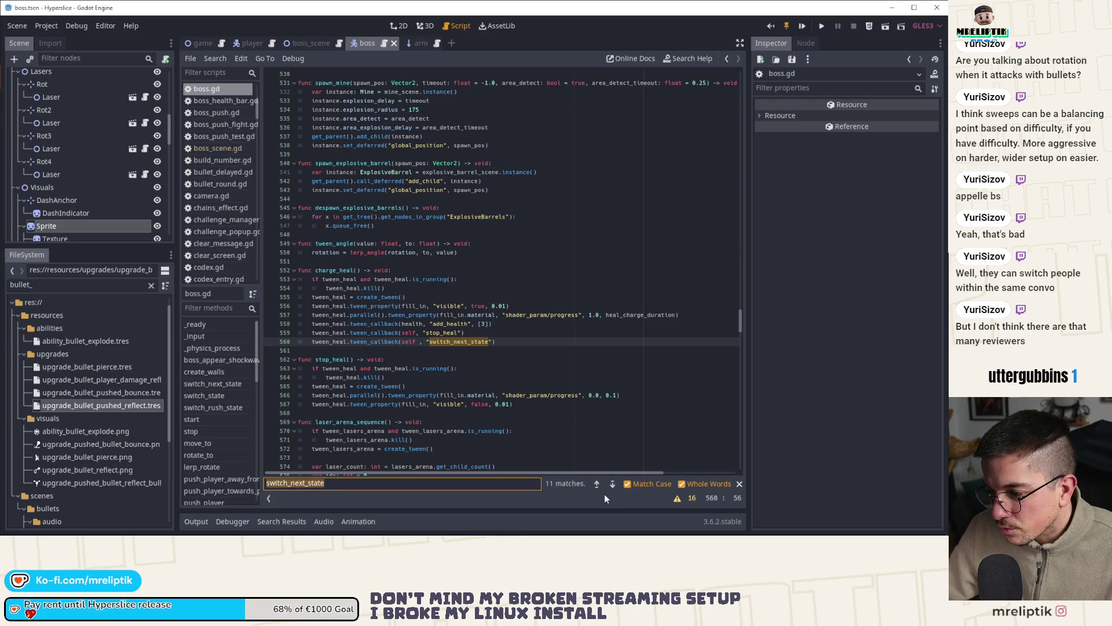
pyautogui.click(612, 484)
pyautogui.click(612, 484)
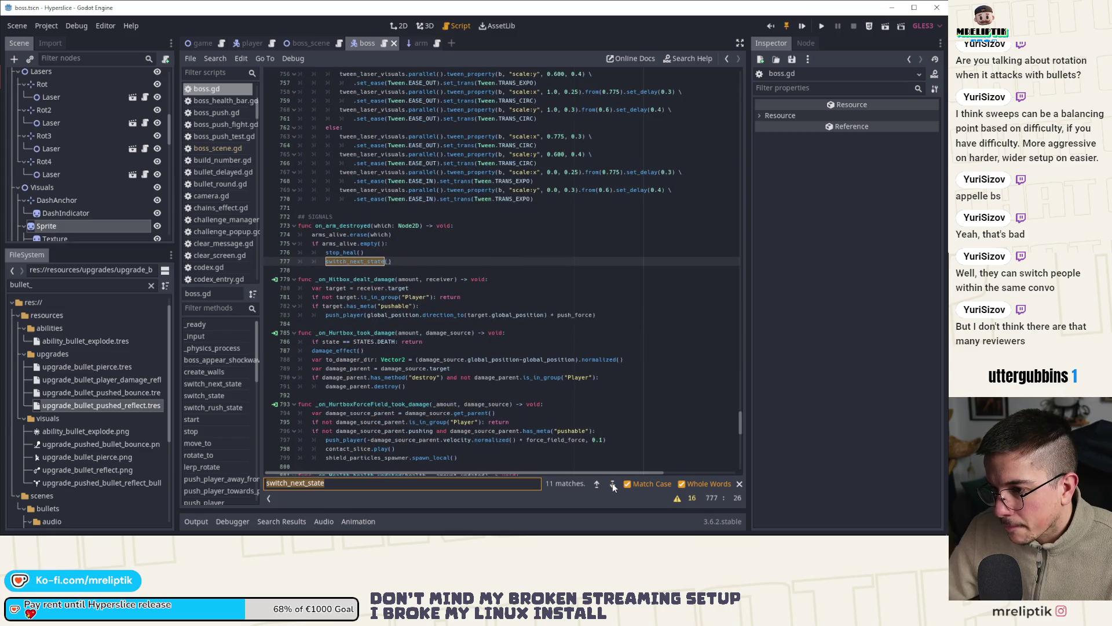
pyautogui.click(612, 483)
pyautogui.click(613, 483)
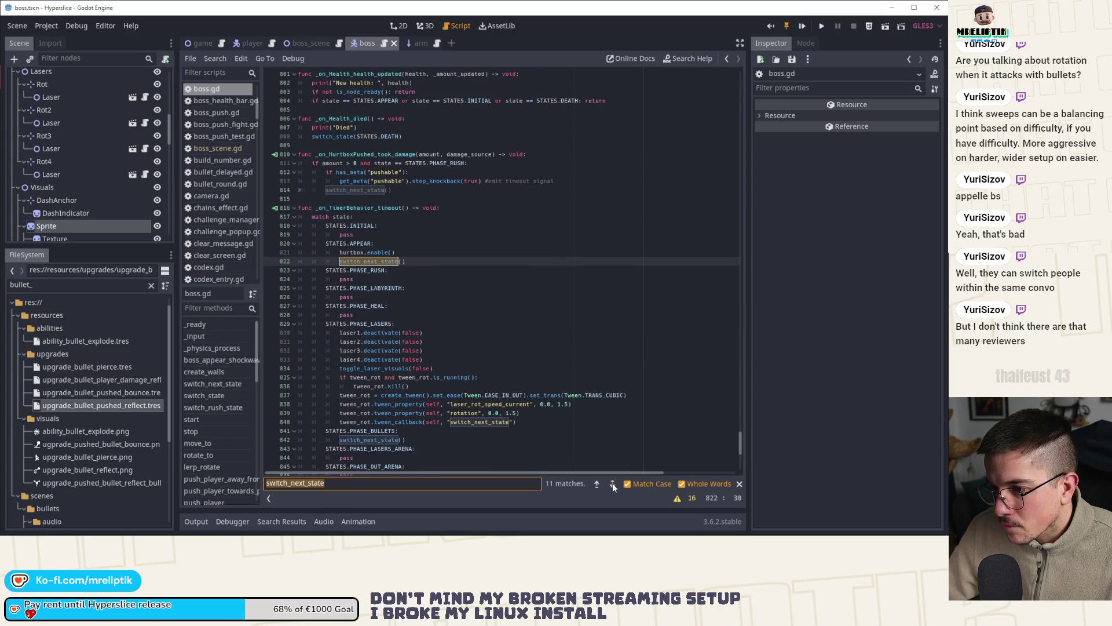
pyautogui.click(613, 484)
pyautogui.click(613, 483)
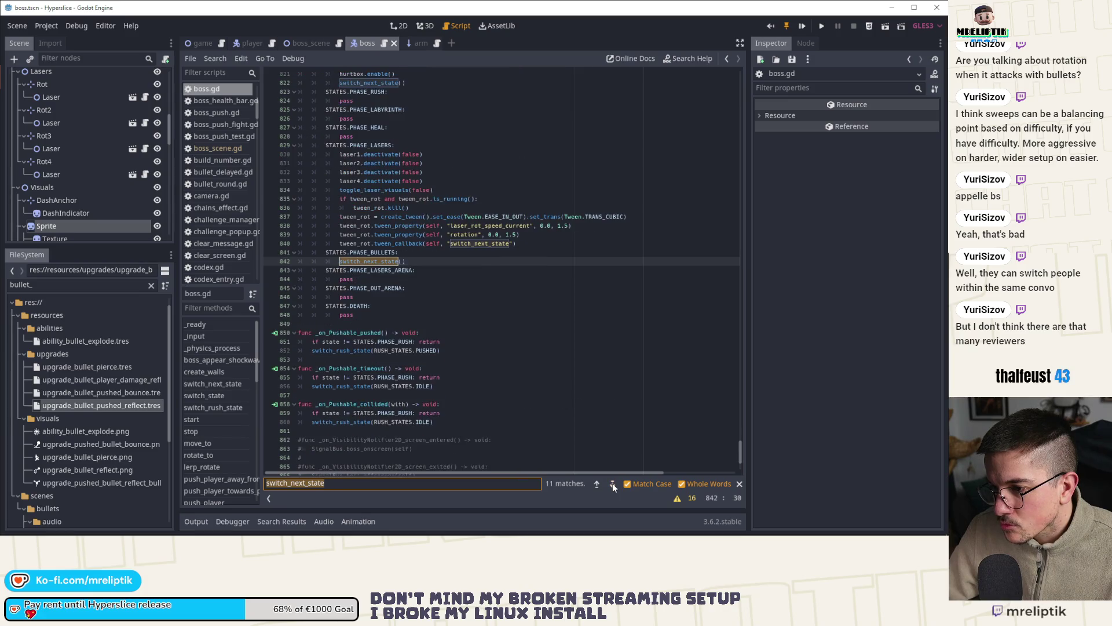
pyautogui.click(613, 483)
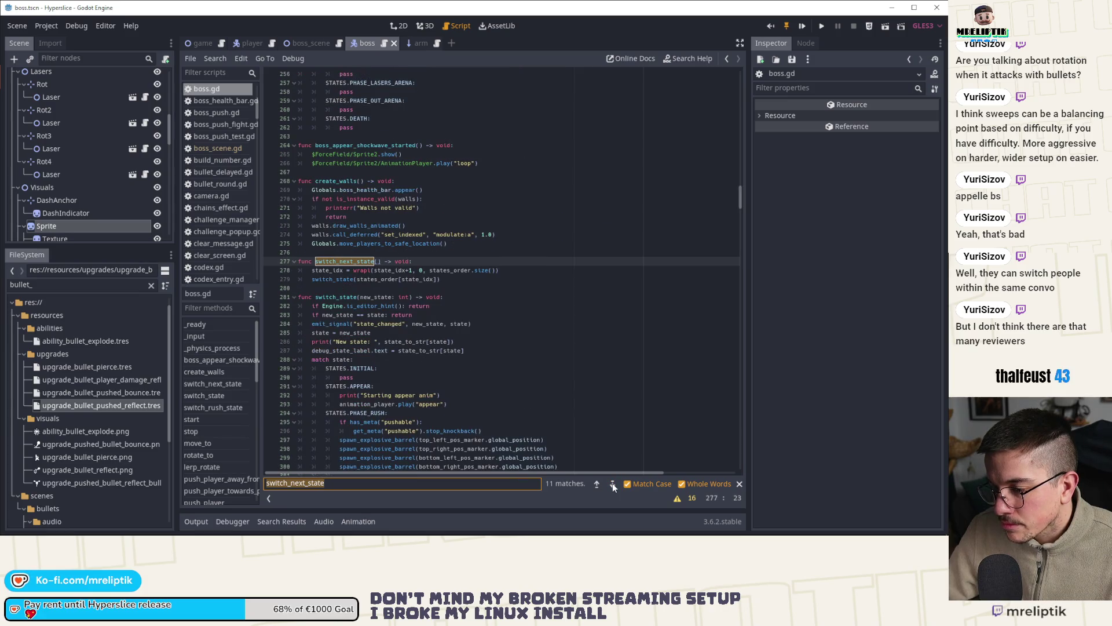
# Step: Trace the switch_state and switch_next_state calls, then return to charge_heal
pyautogui.doubleClick(342, 280)
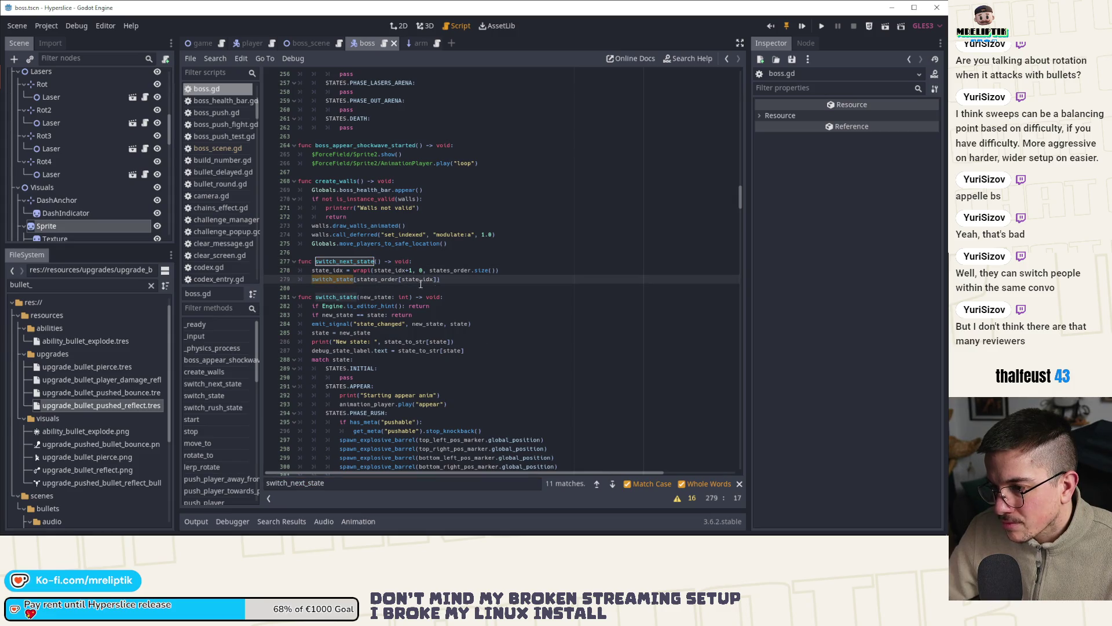
pyautogui.keyDown('ctrl'); pyautogui.click(341, 280); pyautogui.keyUp('ctrl')
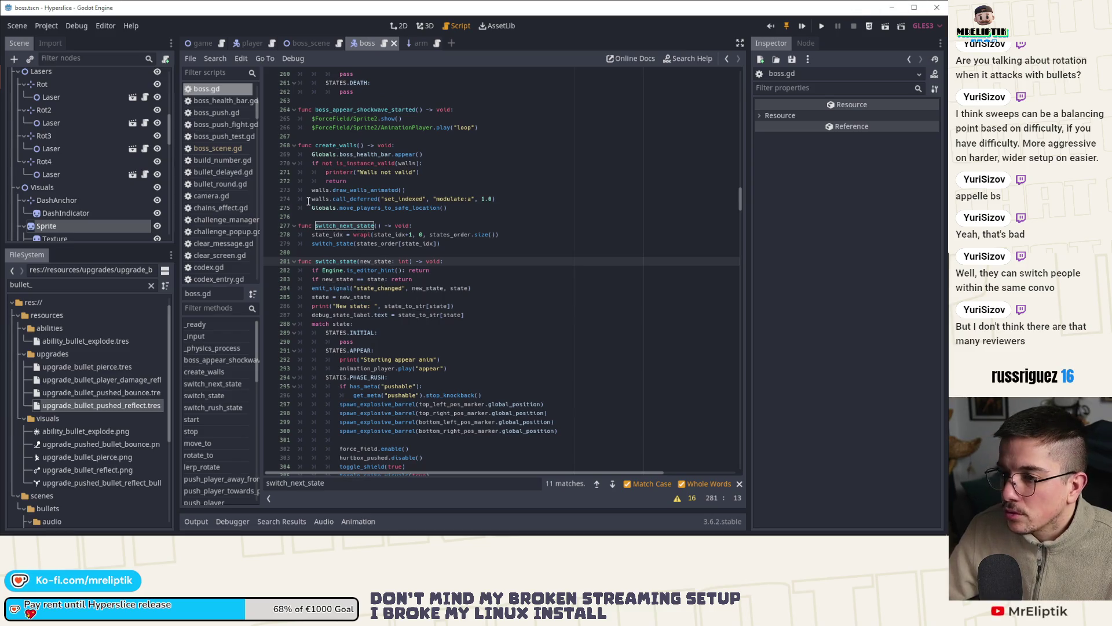
pyautogui.doubleClick(349, 227)
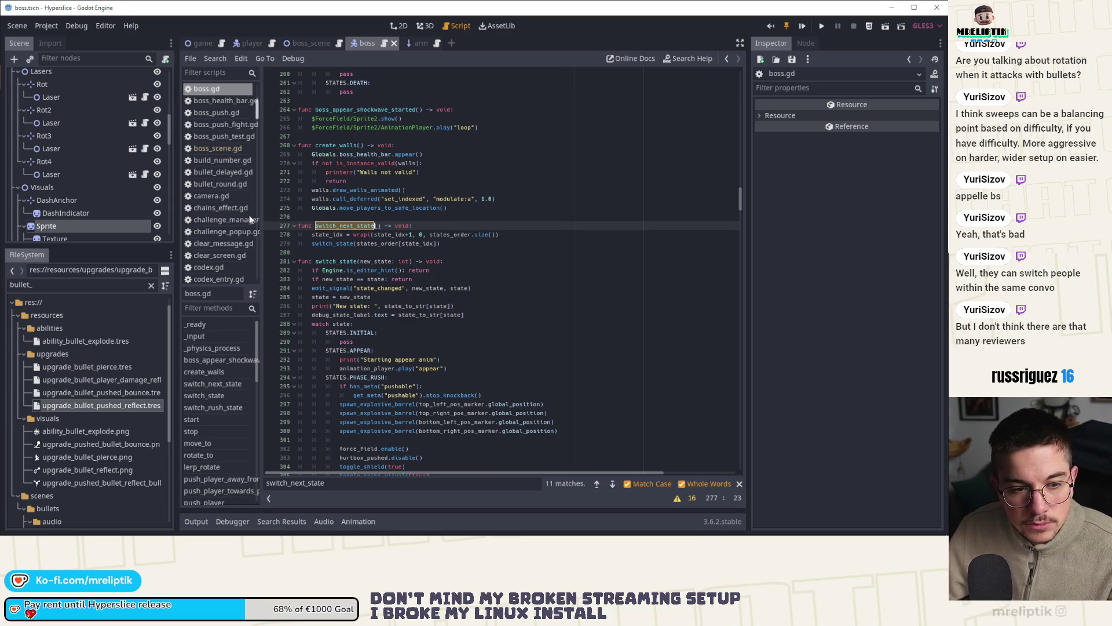
pyautogui.click(219, 395)
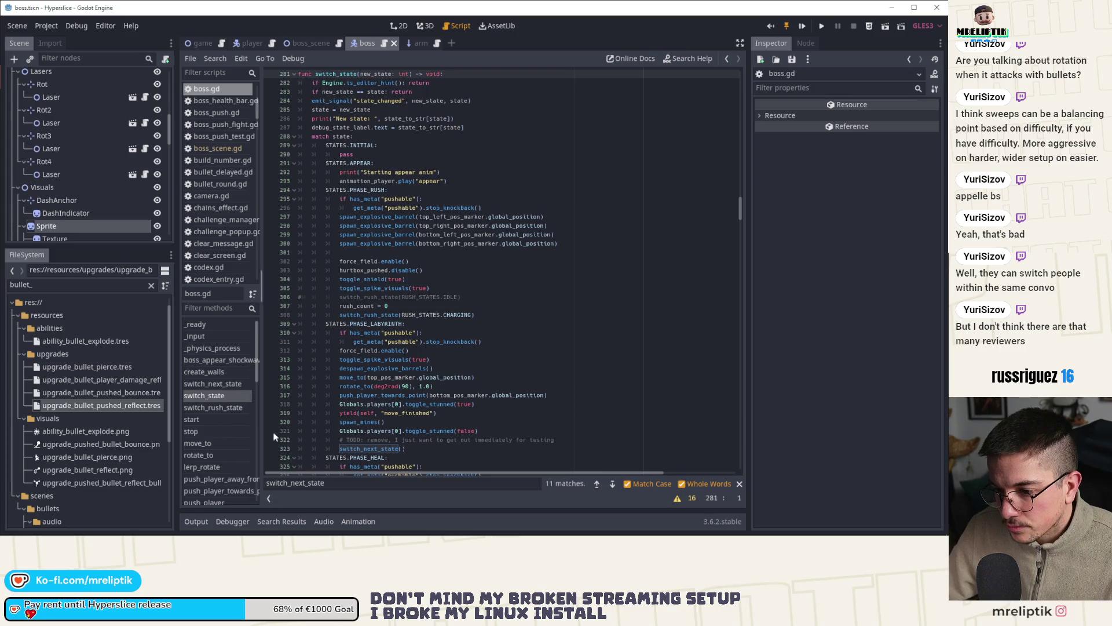
pyautogui.scroll(-3, 365, 446)
pyautogui.click(400, 368)
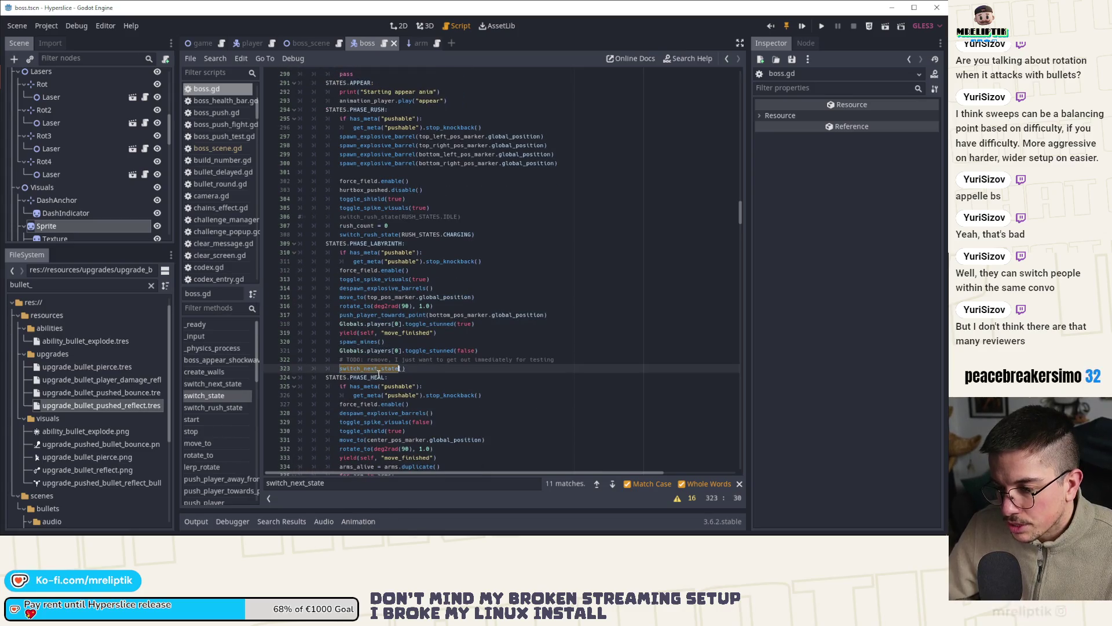
pyautogui.scroll(-4, 214, 372)
pyautogui.click(214, 449)
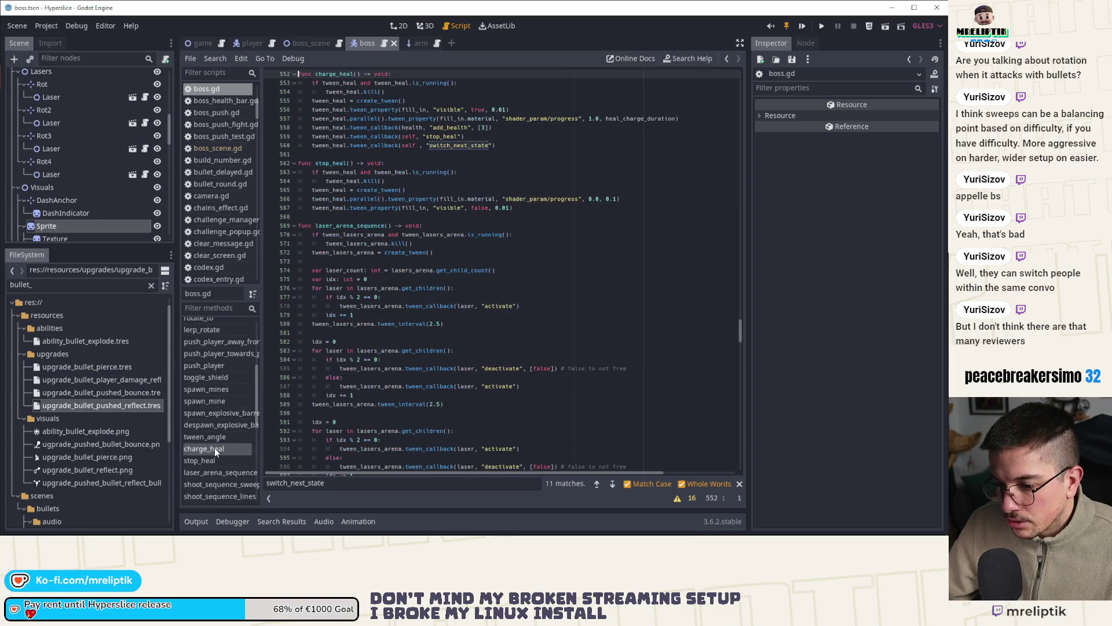
pyautogui.scroll(2, 384, 264)
# Step: Delete the stray space after self in charge_heal's switch_next_state callback
pyautogui.click(493, 192)
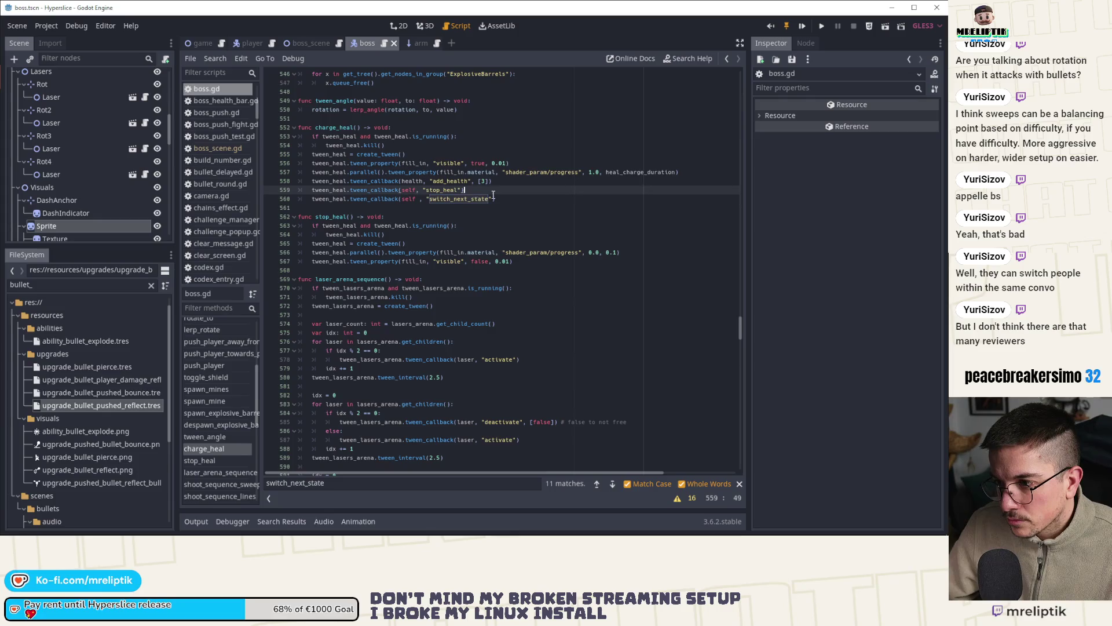
pyautogui.press('Down')
pyautogui.hotkey('ctrl', 'Left')
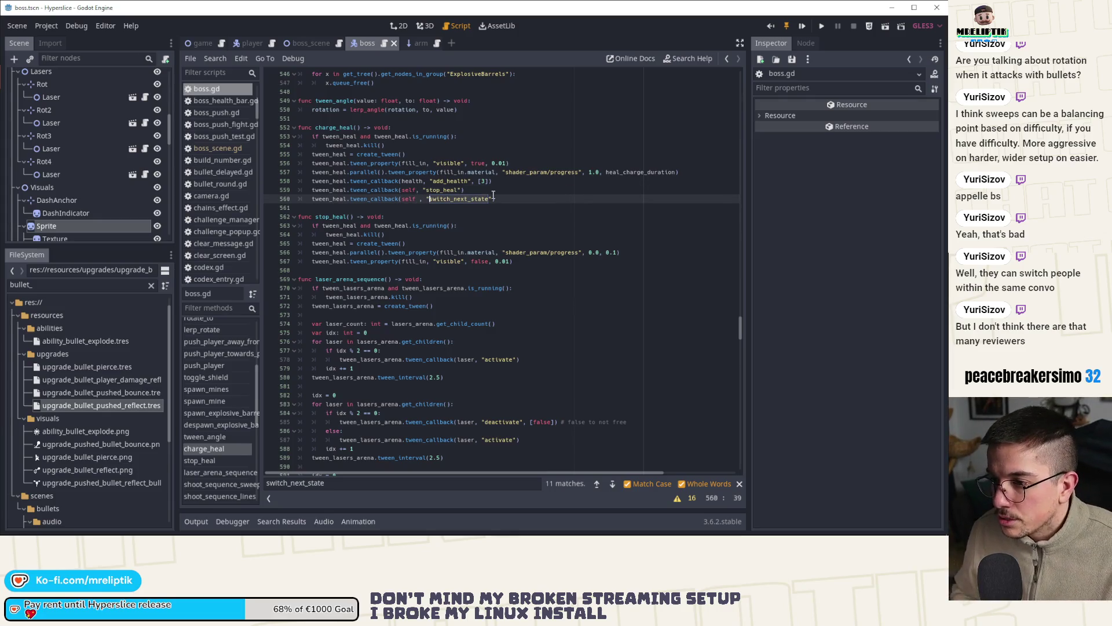
pyautogui.press('Delete')
pyautogui.click(493, 192)
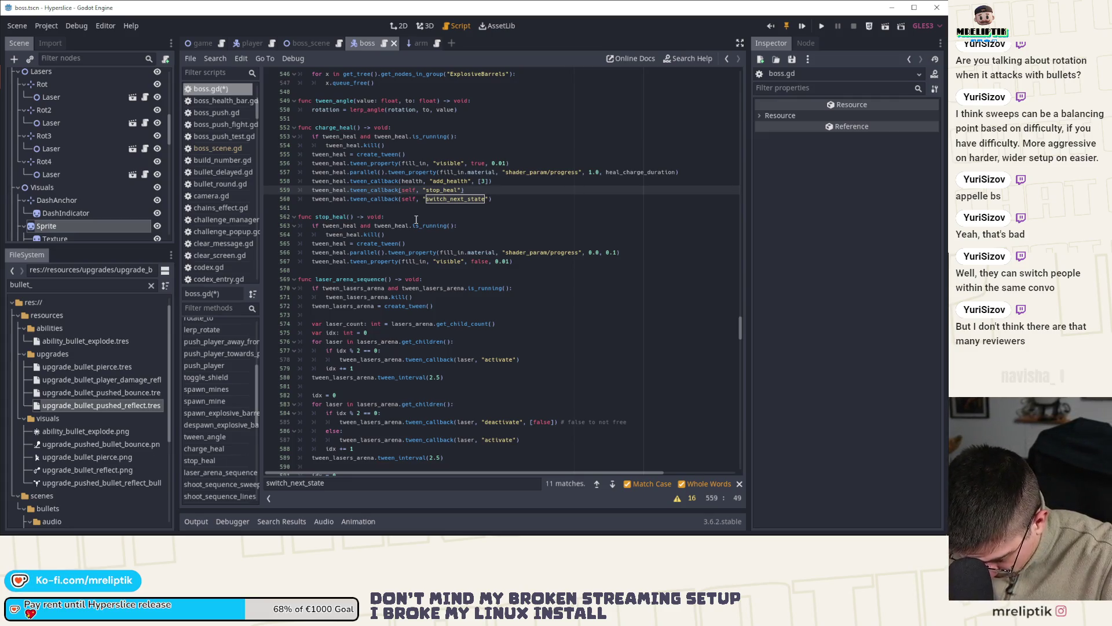
# Step: Replace charge_heal's stop_heal callback with stop_heal's two fill_in tween lines
pyautogui.doubleClick(339, 234)
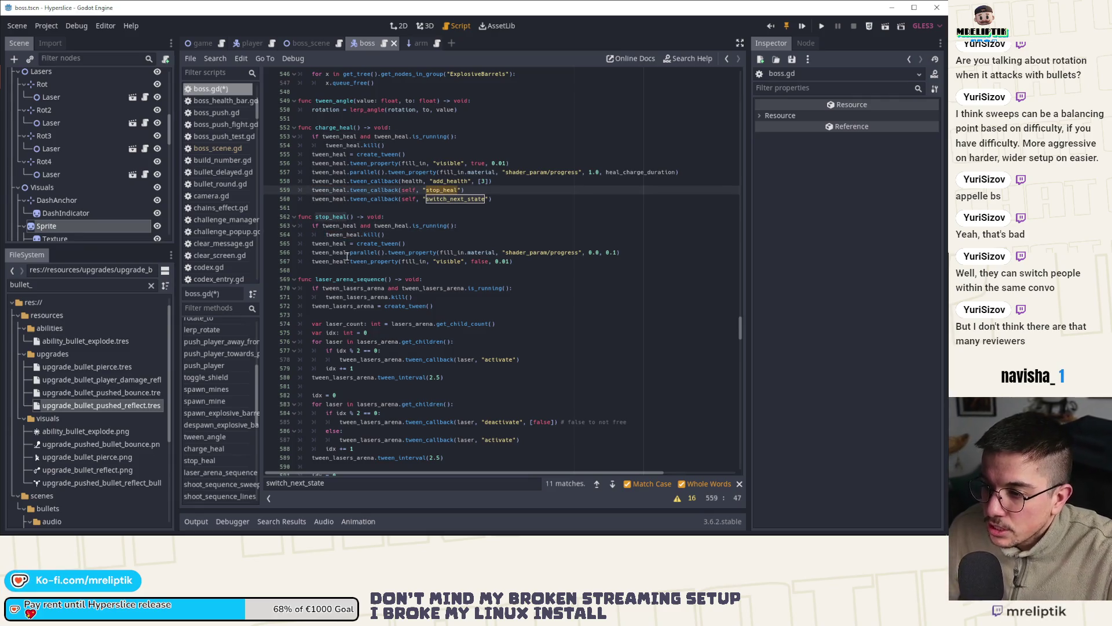
pyautogui.doubleClick(334, 252)
pyautogui.click(458, 253)
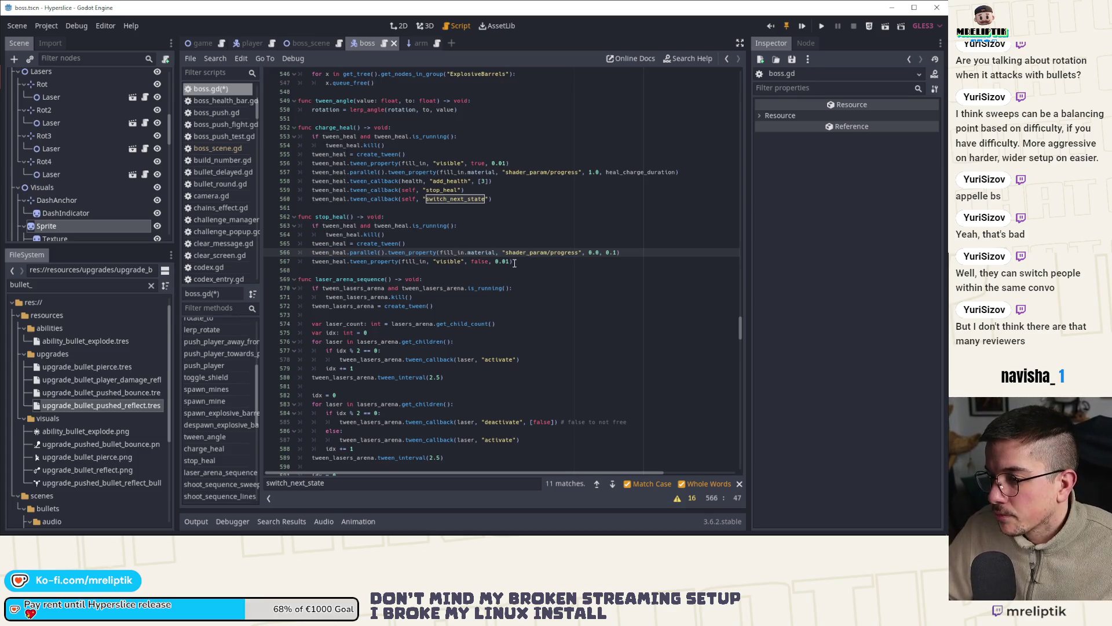
pyautogui.moveTo(515, 263); pyautogui.dragTo(333, 250)
pyautogui.moveTo(464, 190); pyautogui.dragTo(330, 190)
pyautogui.write('tween_heal.parallel().tween_property(fill_in.material, "shader_param/progress", 0.0, 0.1) \ttween_heal.tween_property(fill_in, "visible", false, 0.01)')
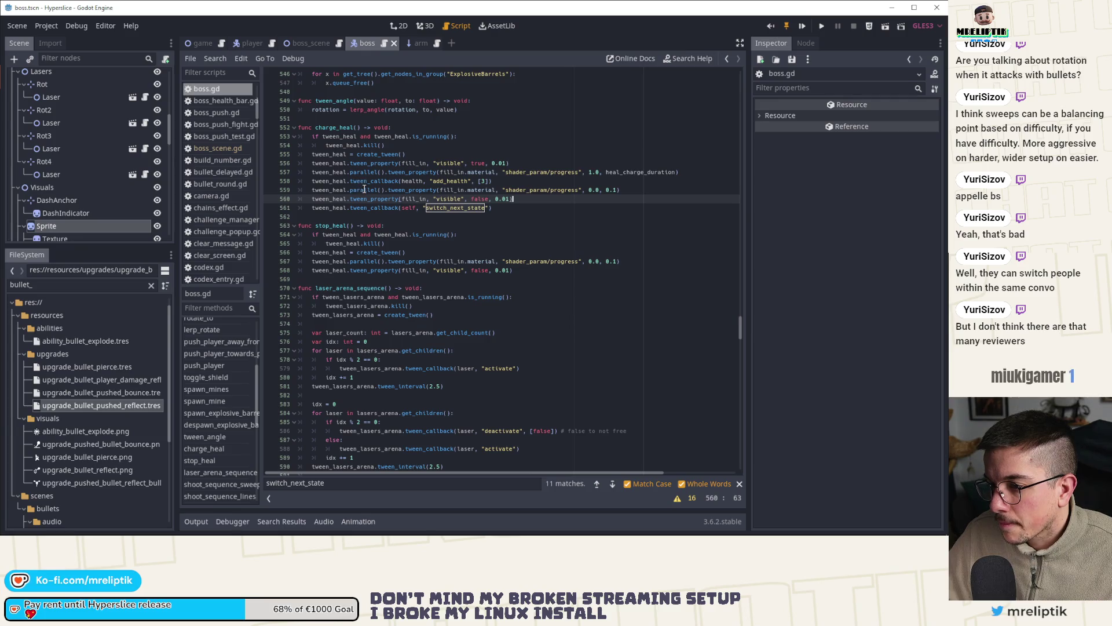
# Step: Swap the order of the two fill_in tweens in both stop_heal and charge_heal
pyautogui.click(377, 262)
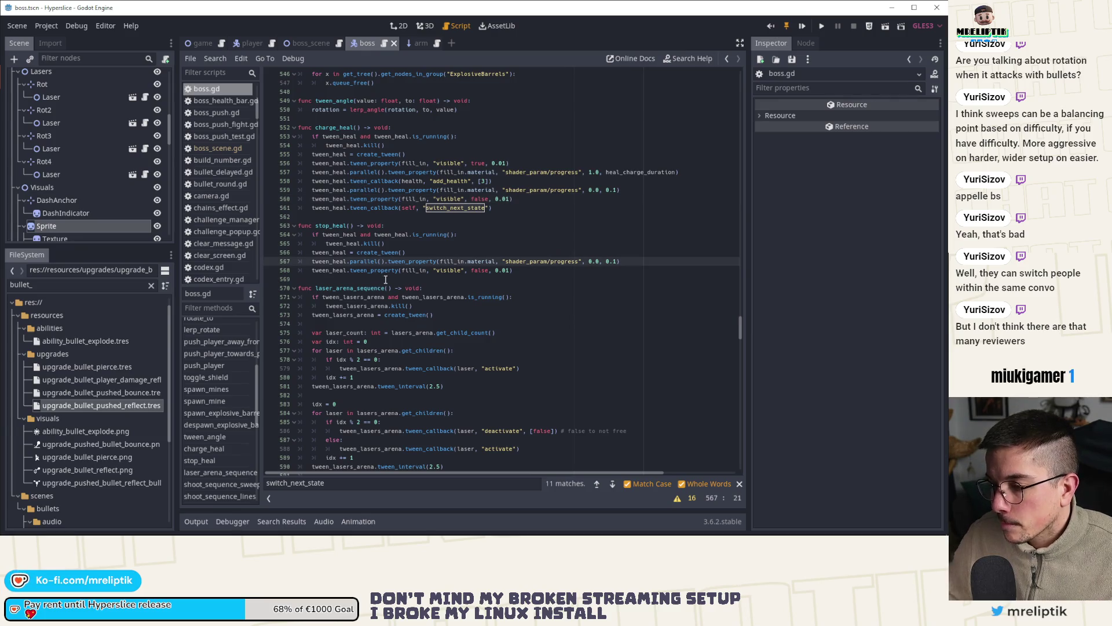
pyautogui.hotkey('alt', 'Down')
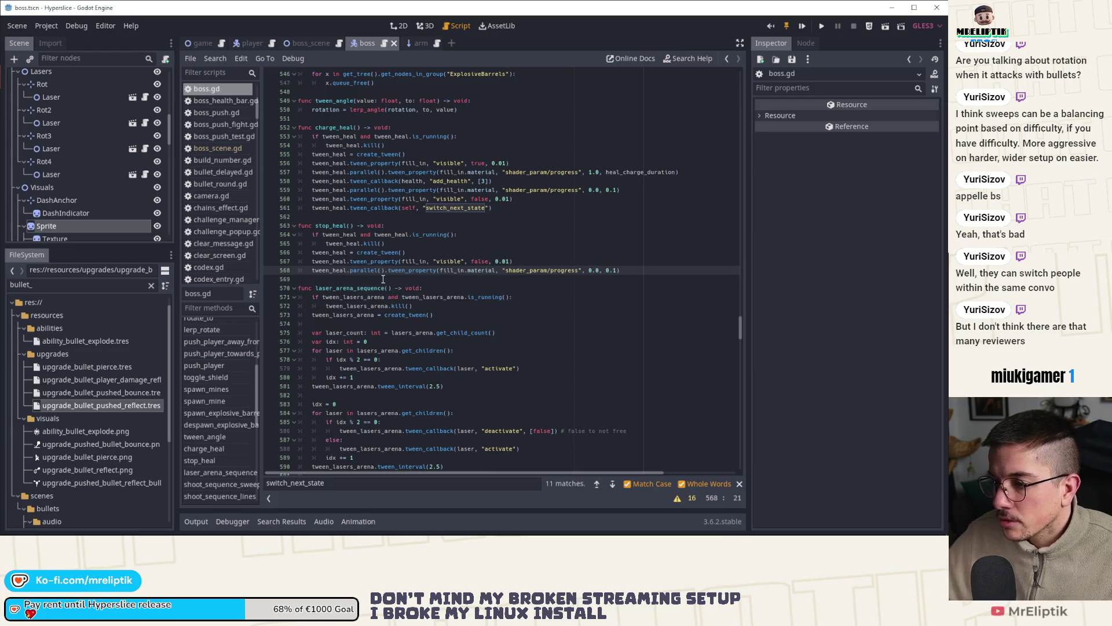
pyautogui.click(378, 190)
pyautogui.hotkey('alt', 'Down')
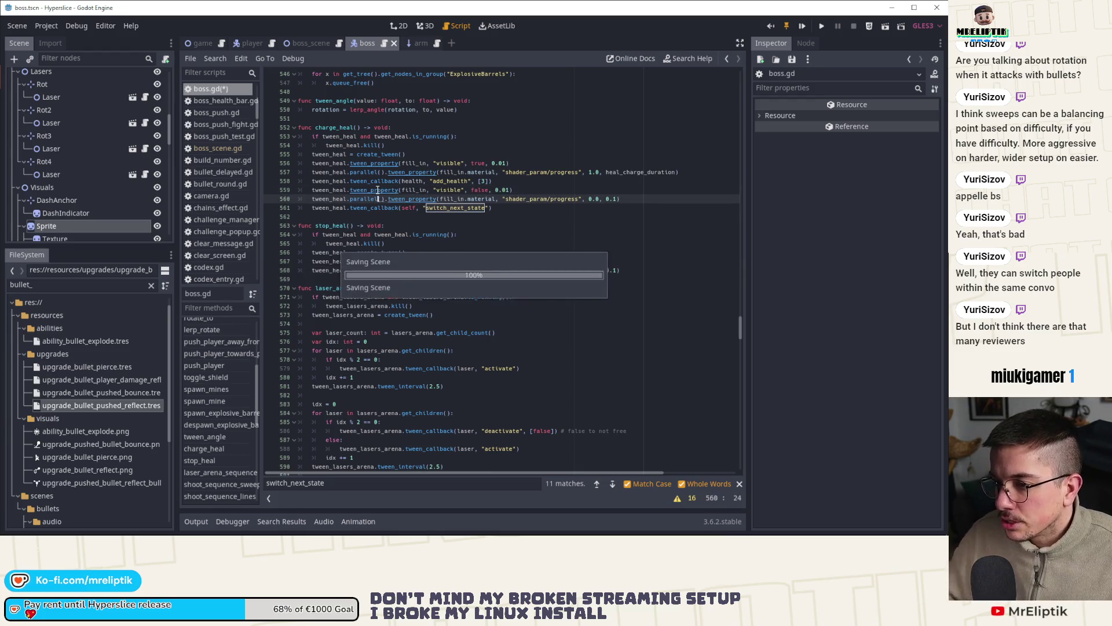
# Step: Add a new tween_heal line above charge_heal's switch_next_state callback
pyautogui.click(511, 211)
pyautogui.press('Return')
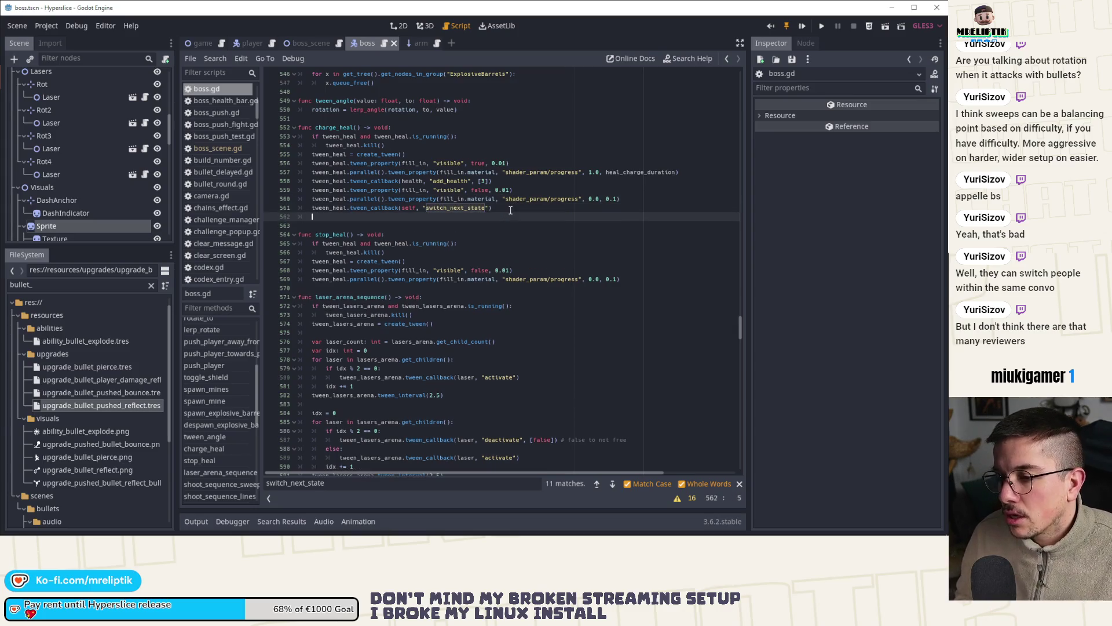
pyautogui.write('twee')
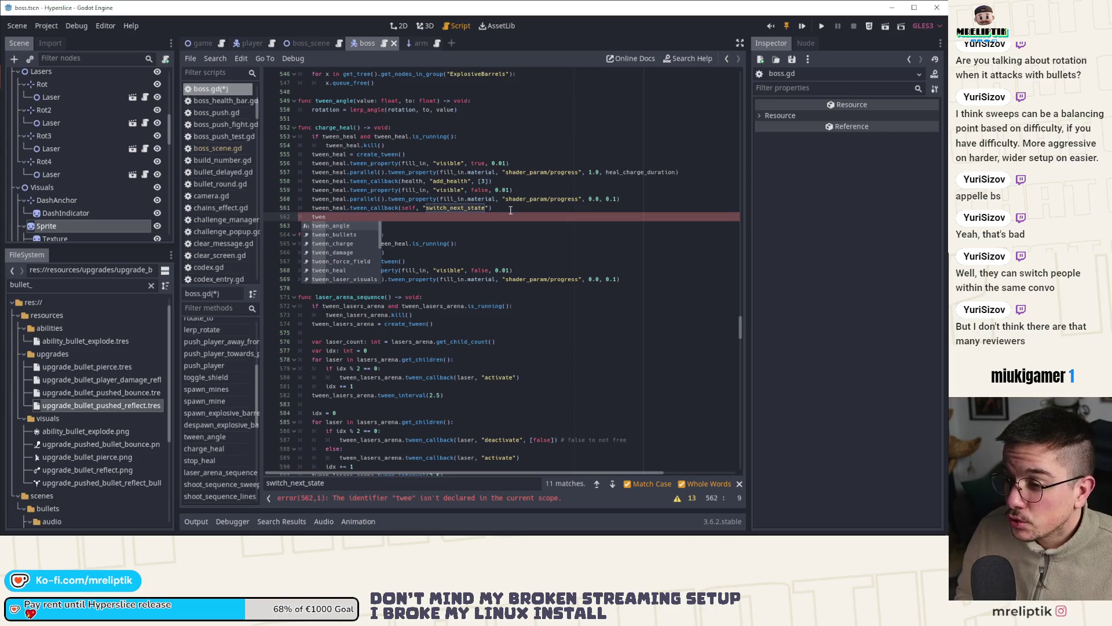
pyautogui.write('n_heal.')
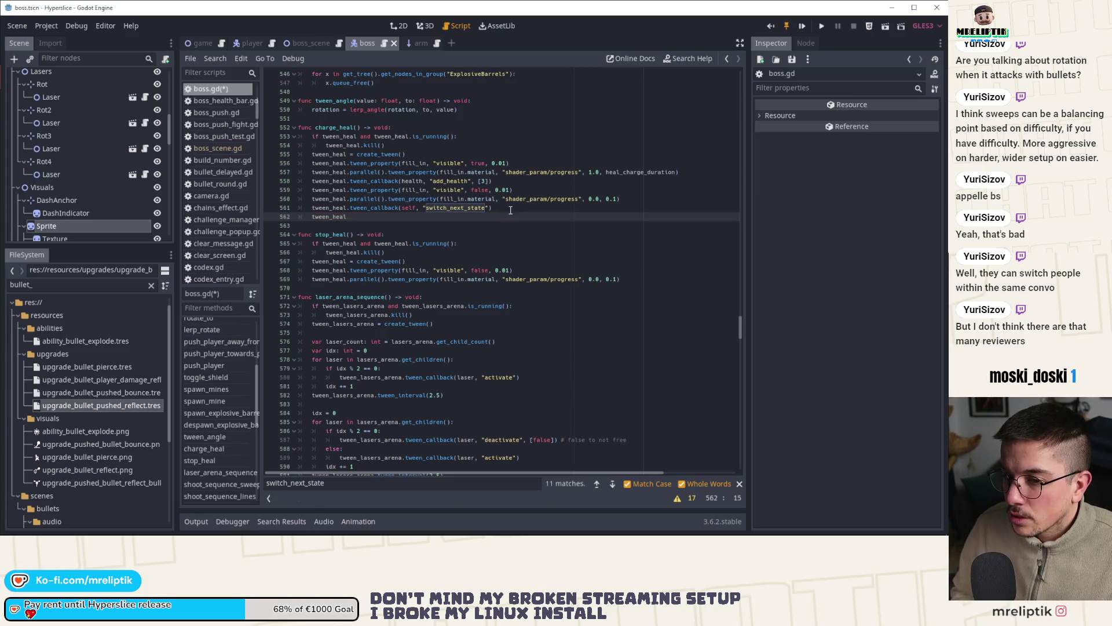
pyautogui.press('Escape')
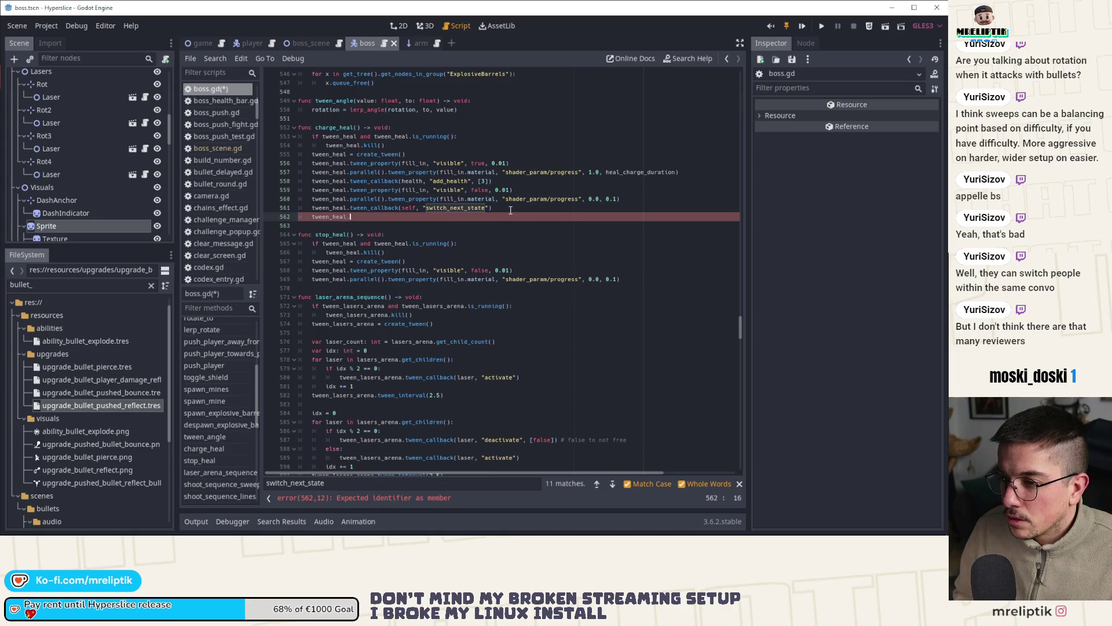
pyautogui.press('pagedown')
pyautogui.press('pageup')
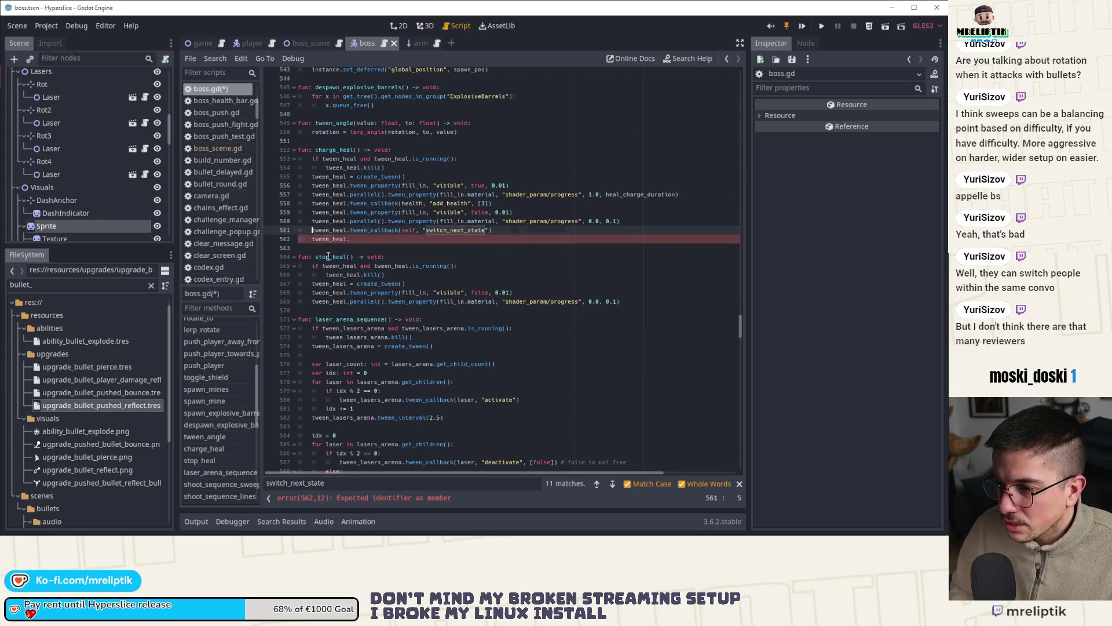
pyautogui.press('Down')
pyautogui.hotkey('alt', 'Up')
# Step: Add a 'for arm in arms:' loop calling tween_heal.tween_callback(arm, "")
pyautogui.write('for a')
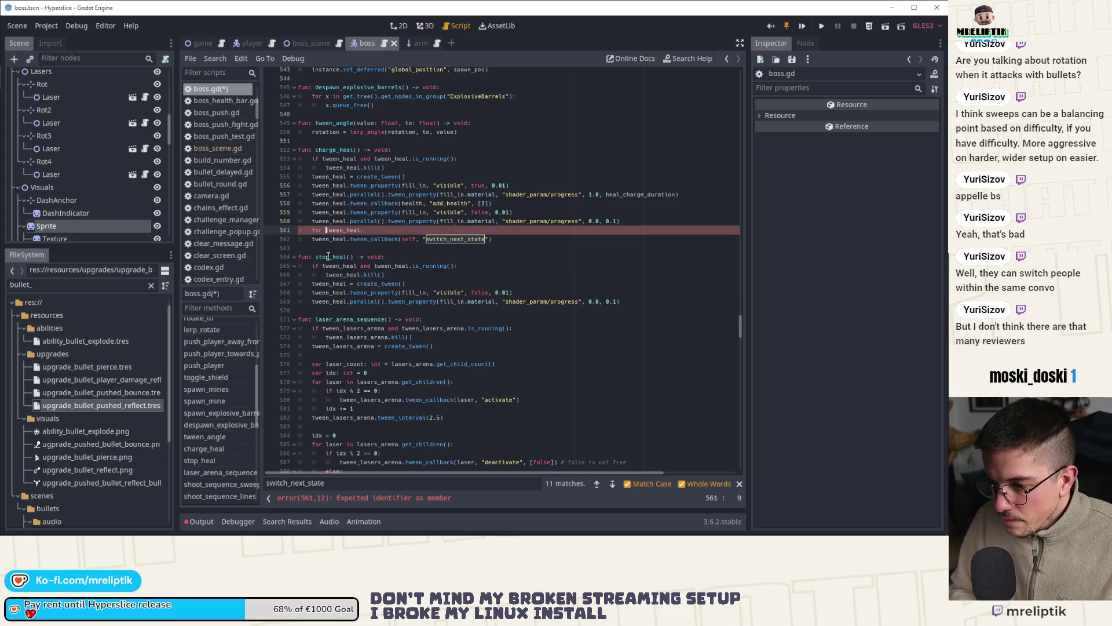
pyautogui.write('rm in arms:')
pyautogui.press('Return')
pyautogui.hotkey('ctrl', 'Right')
pyautogui.write('tween_c')
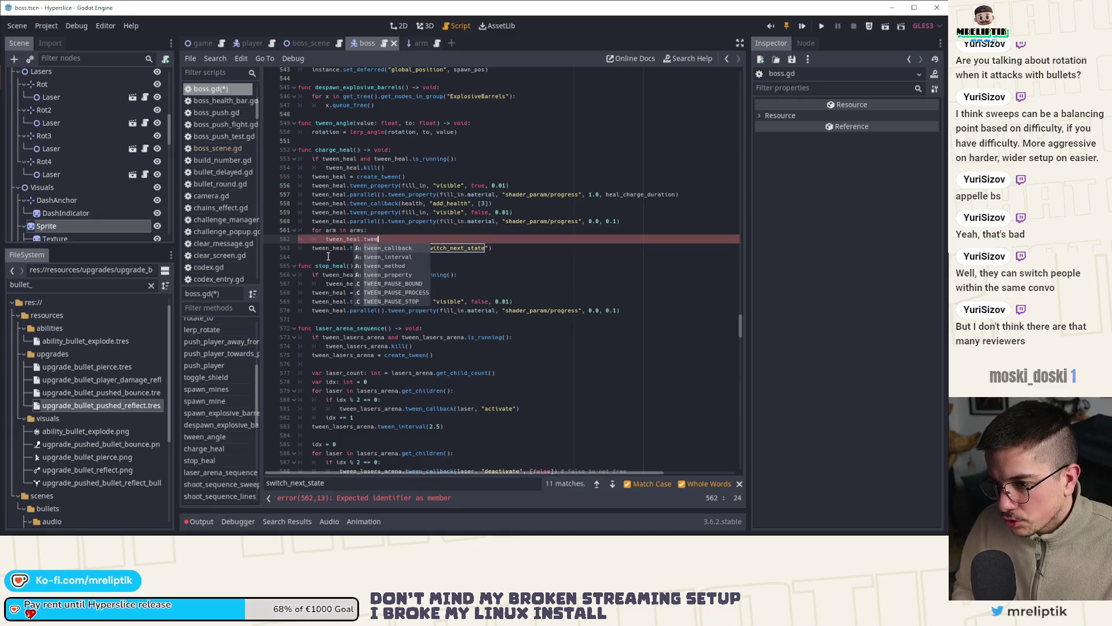
pyautogui.press('Return')
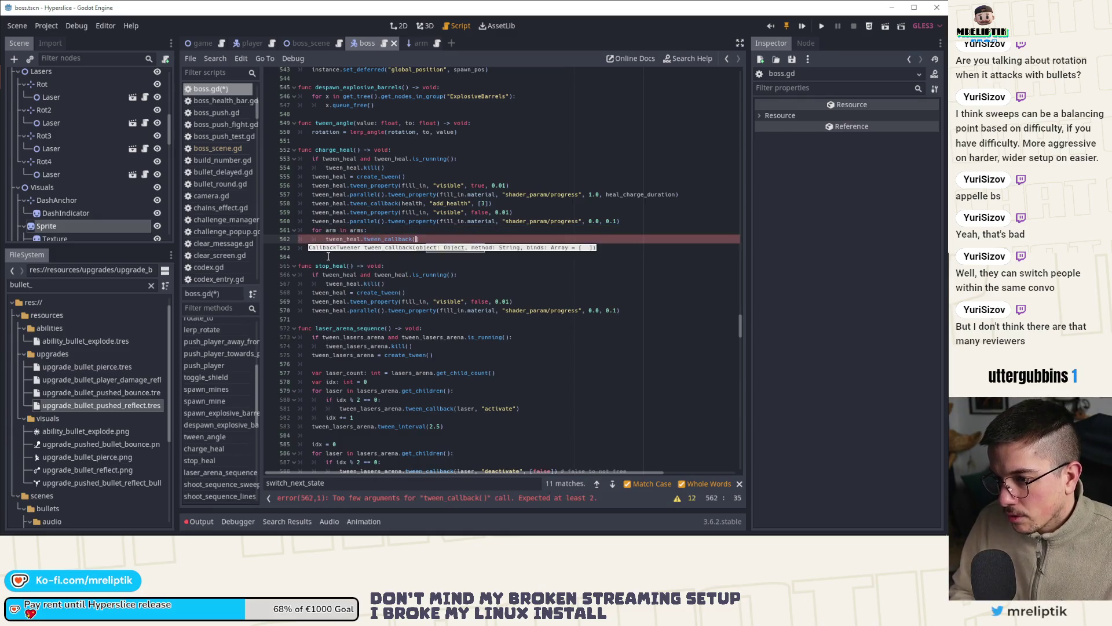
pyautogui.write('arm')
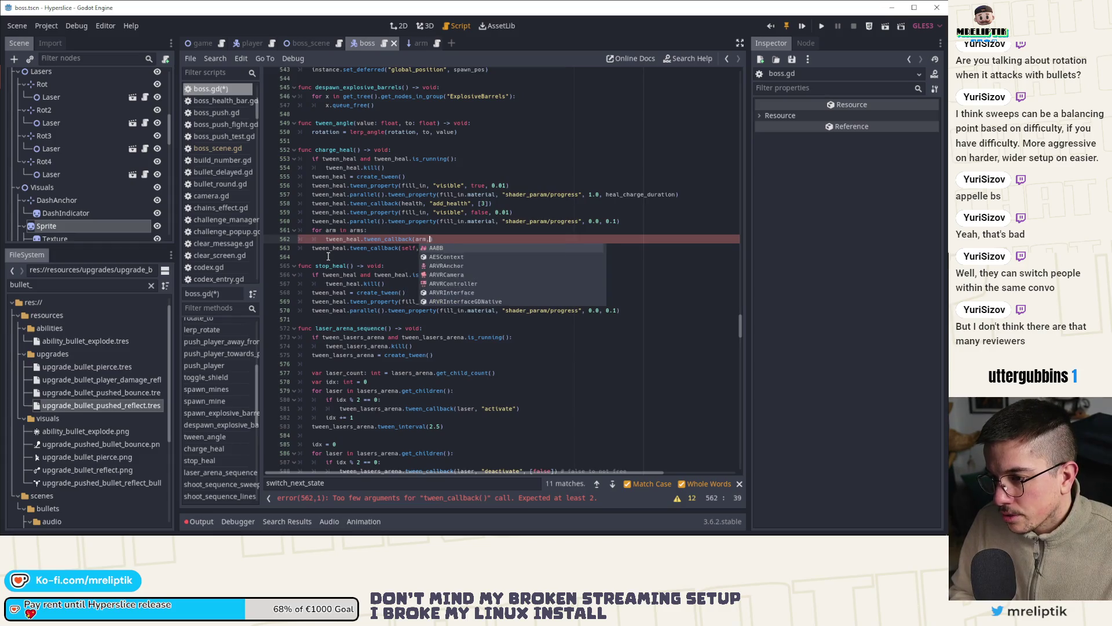
pyautogui.write(', "')
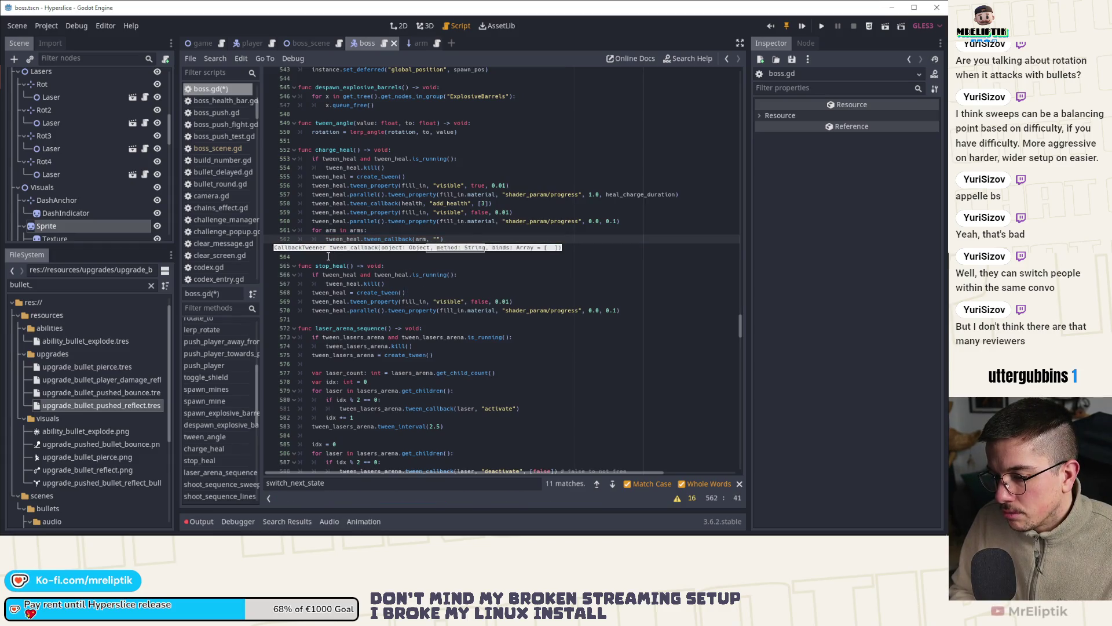
pyautogui.scroll(-10, 112, 193)
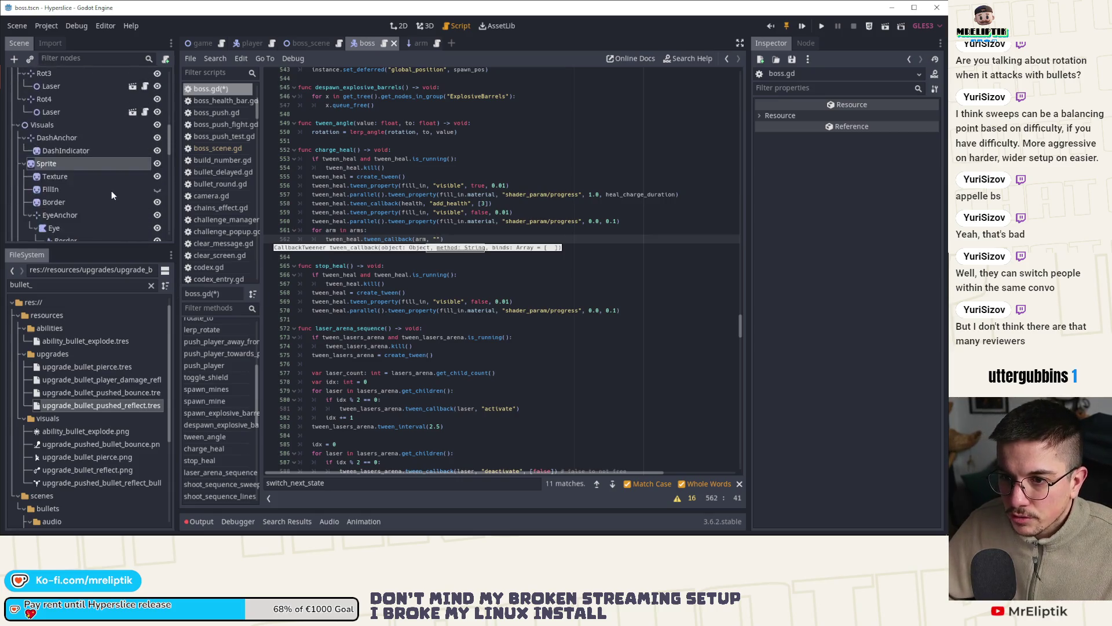
pyautogui.scroll(-3, 112, 195)
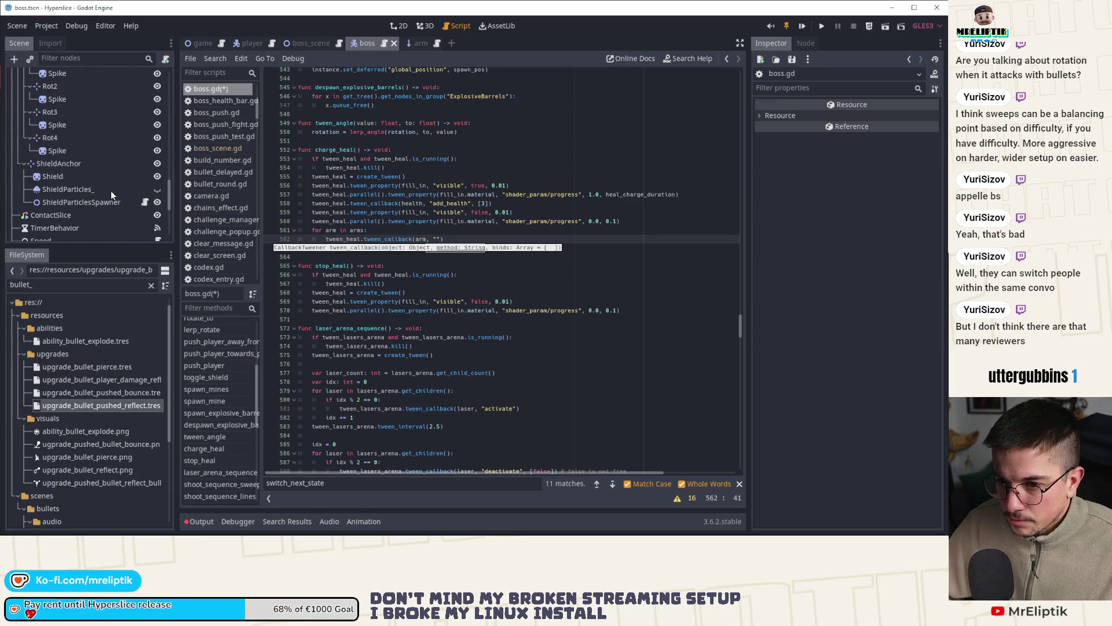
pyautogui.click(416, 44)
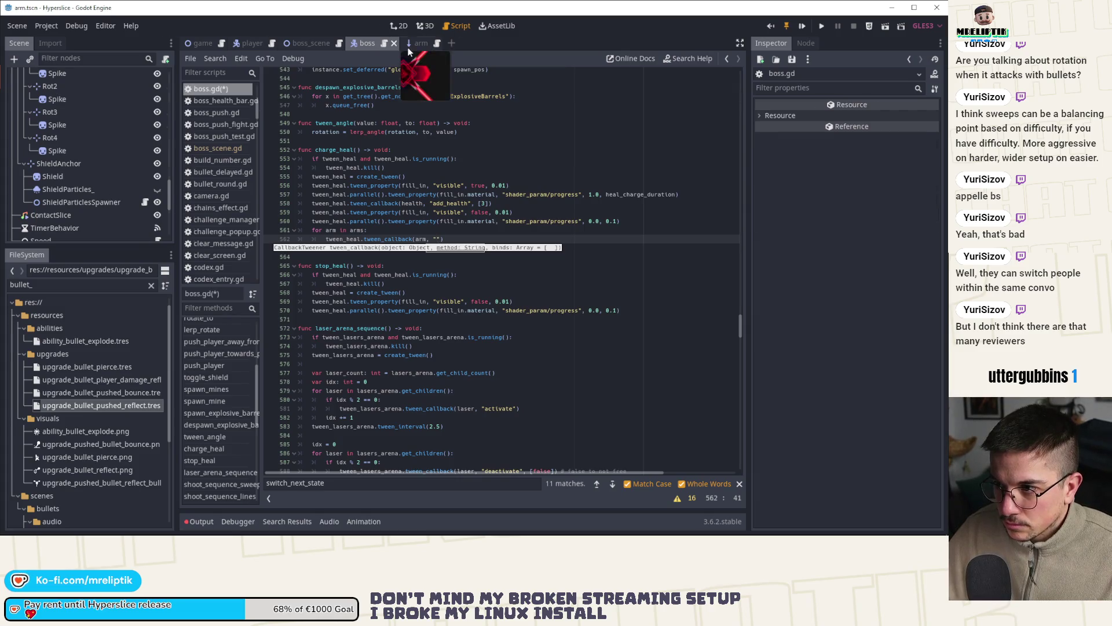
# Step: In arm.gd, make destroy() set destroyed = true
pyautogui.scroll(-3, 339, 317)
pyautogui.doubleClick(325, 307)
pyautogui.click(355, 424)
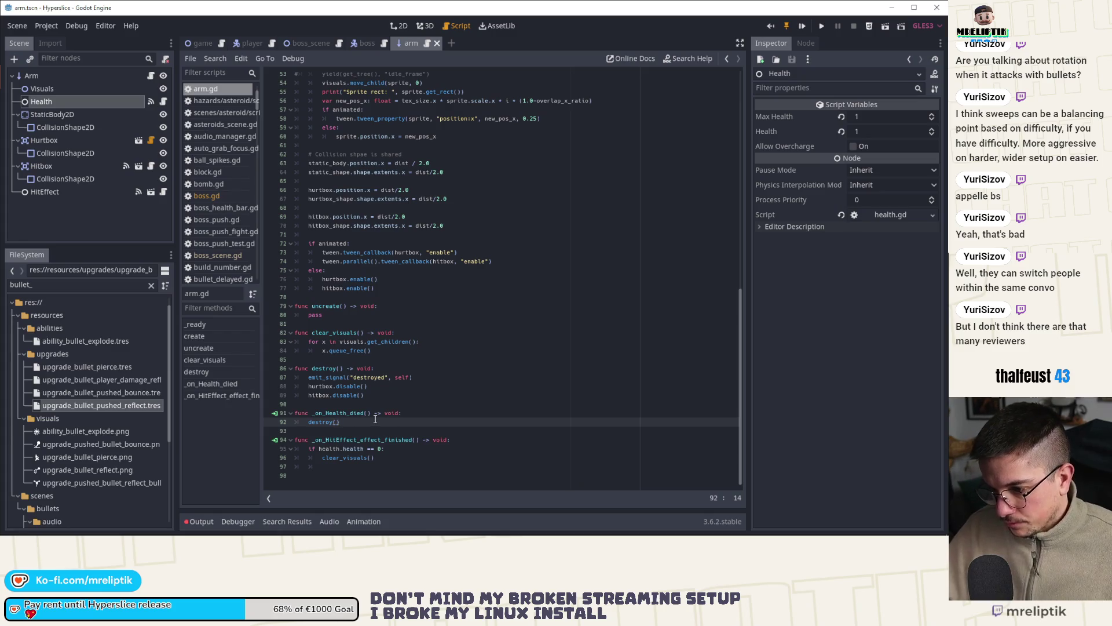
pyautogui.doubleClick(328, 370)
pyautogui.click(391, 366)
pyautogui.press('Return')
pyautogui.write('destroyed = true')
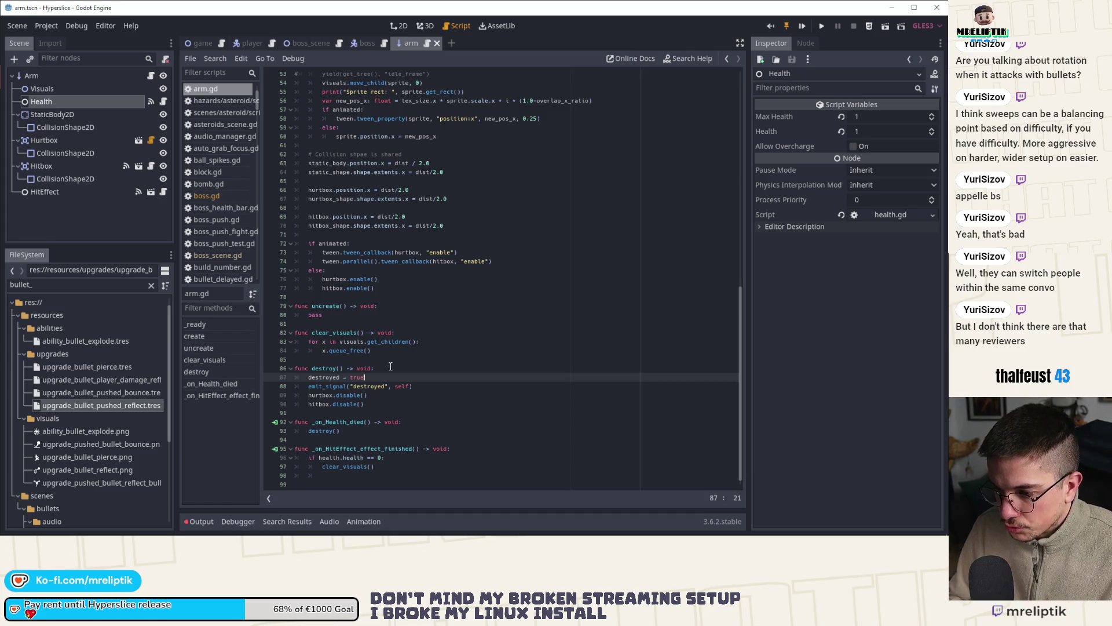
# Step: Add an 'if destroyed: return' guard at the top of destroy() and uncreate()
pyautogui.click(391, 370)
pyautogui.press('Return')
pyautogui.write('if destroyed:')
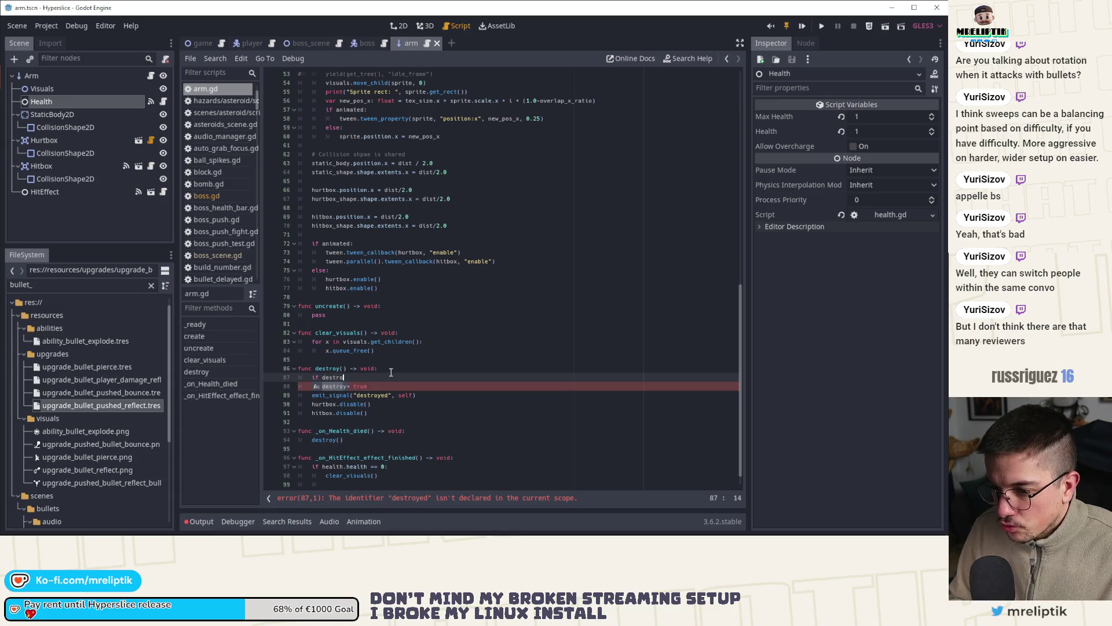
pyautogui.write(' return')
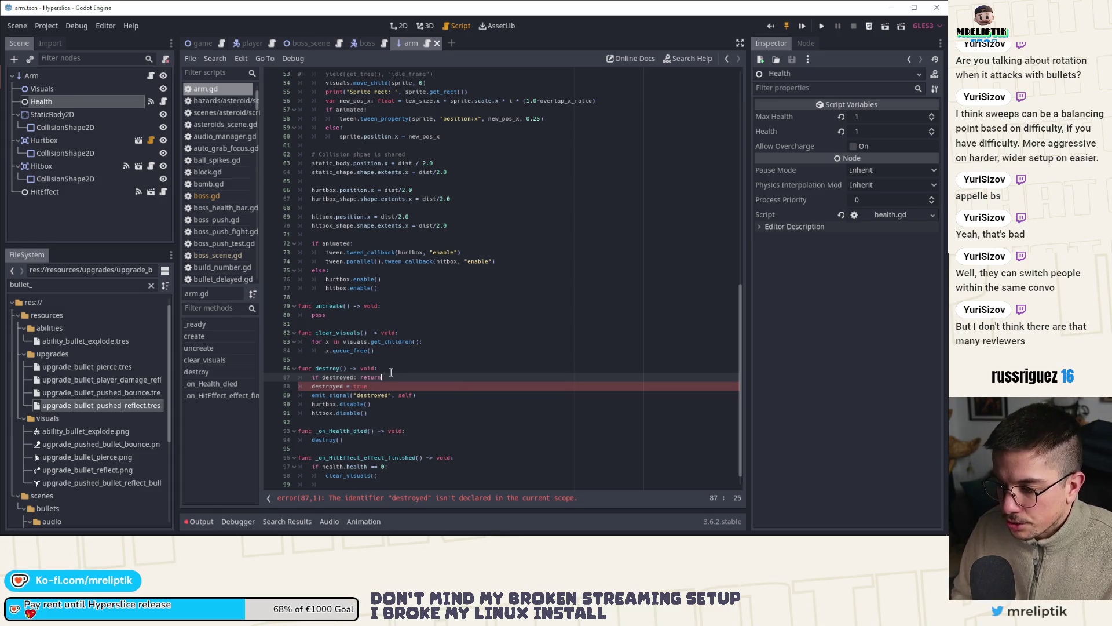
pyautogui.hotkey('ctrl', 'c')
pyautogui.press('Up')
pyautogui.press('Up')
pyautogui.press('Up')
pyautogui.press('Return')
pyautogui.hotkey('ctrl', 'v')
# Step: Reset destroyed to false at the start of create()
pyautogui.scroll(15, 406, 290)
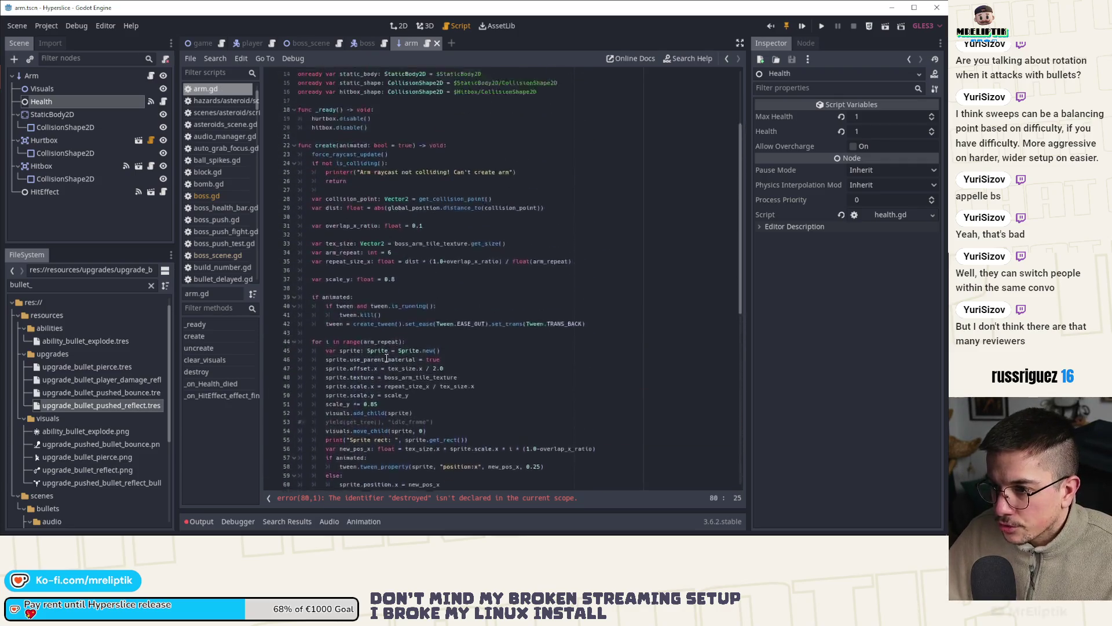
pyautogui.click(455, 226)
pyautogui.write('d')
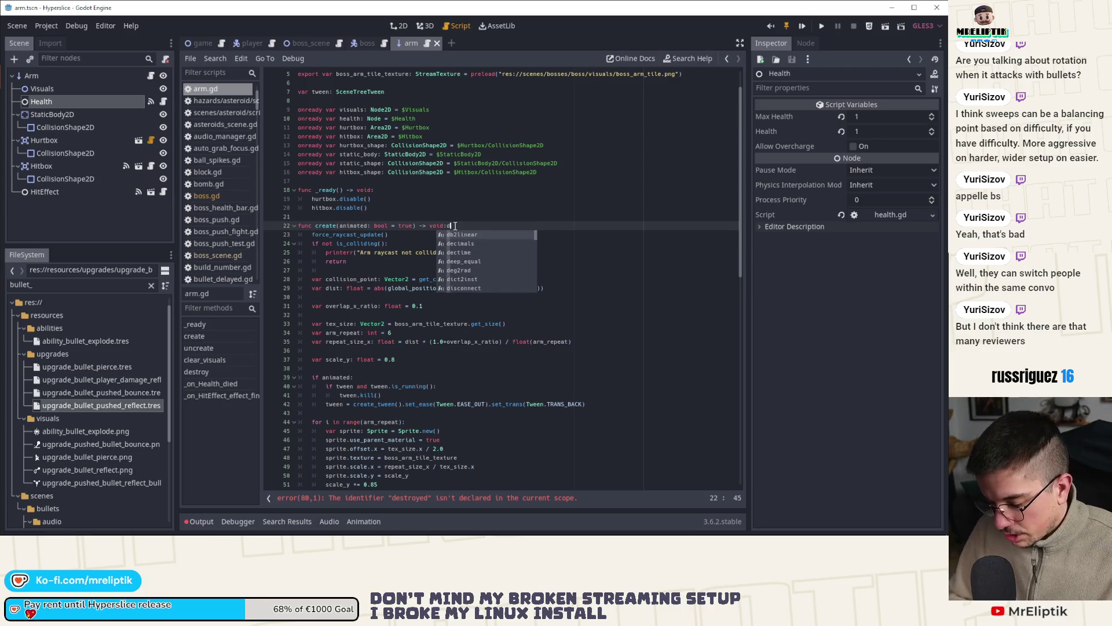
pyautogui.press('Return')
pyautogui.write('destroy()')
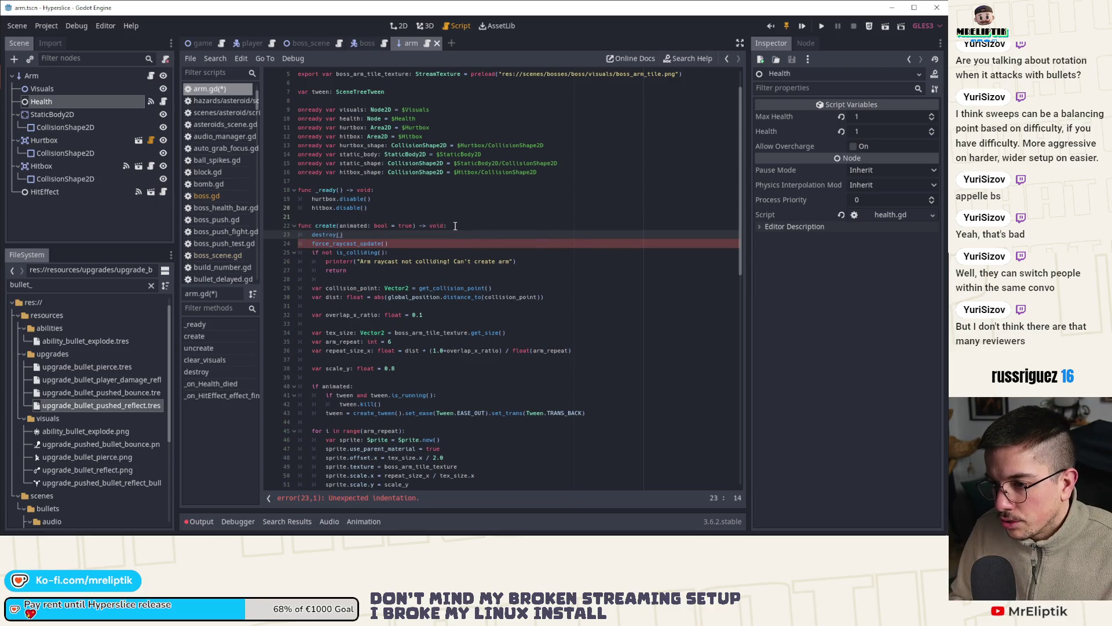
pyautogui.write('false')
# Step: Declare 'var destroyed: bool = false' among the arm's variables
pyautogui.scroll(1, 405, 174)
pyautogui.click(324, 127)
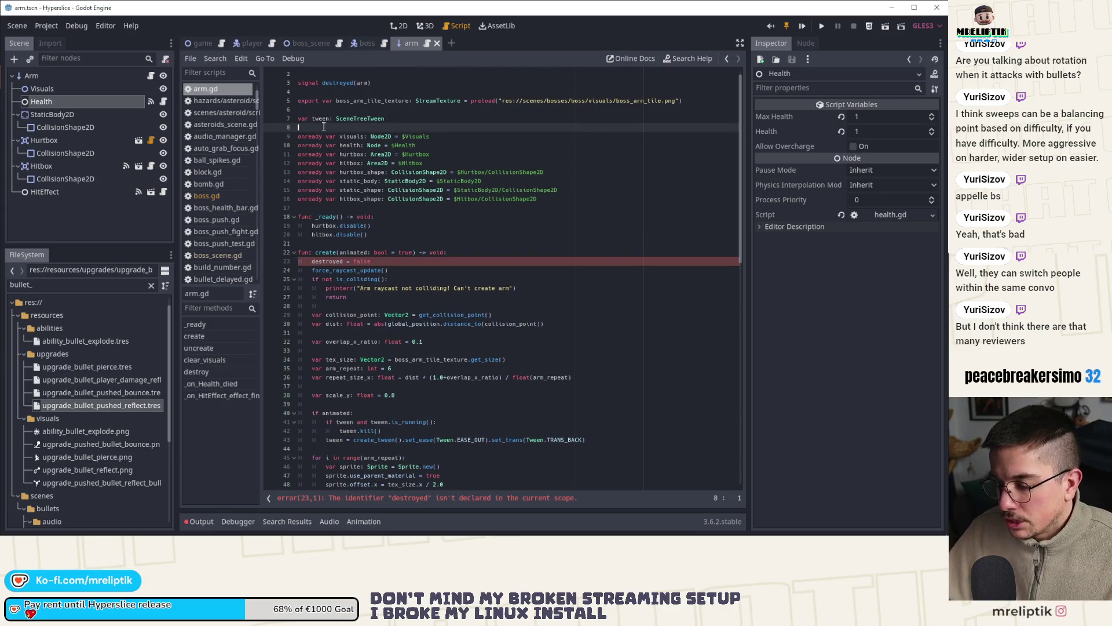
pyautogui.press('Return')
pyautogui.press('Return')
pyautogui.press('Up')
pyautogui.write('var d')
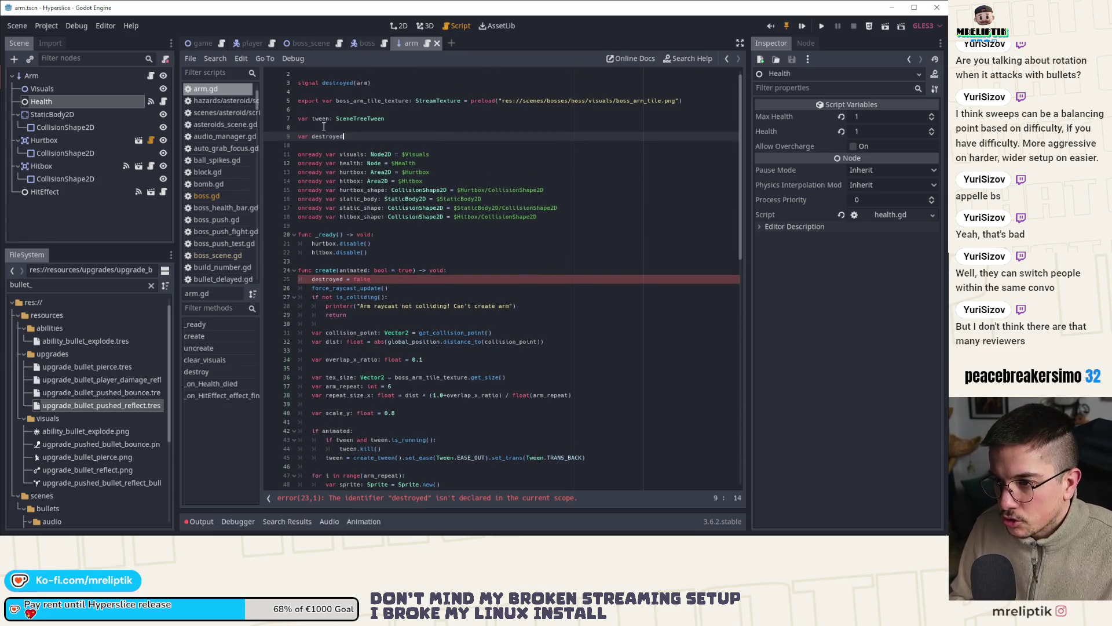
pyautogui.write('bool = false')
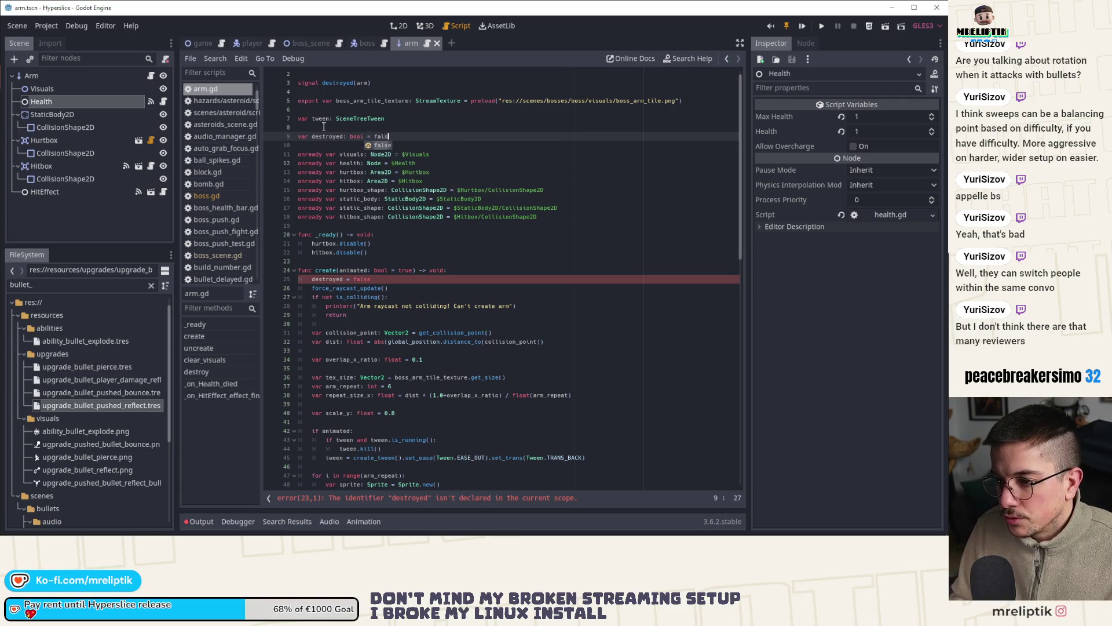
pyautogui.scroll(-7, 386, 270)
pyautogui.scroll(-12, 386, 270)
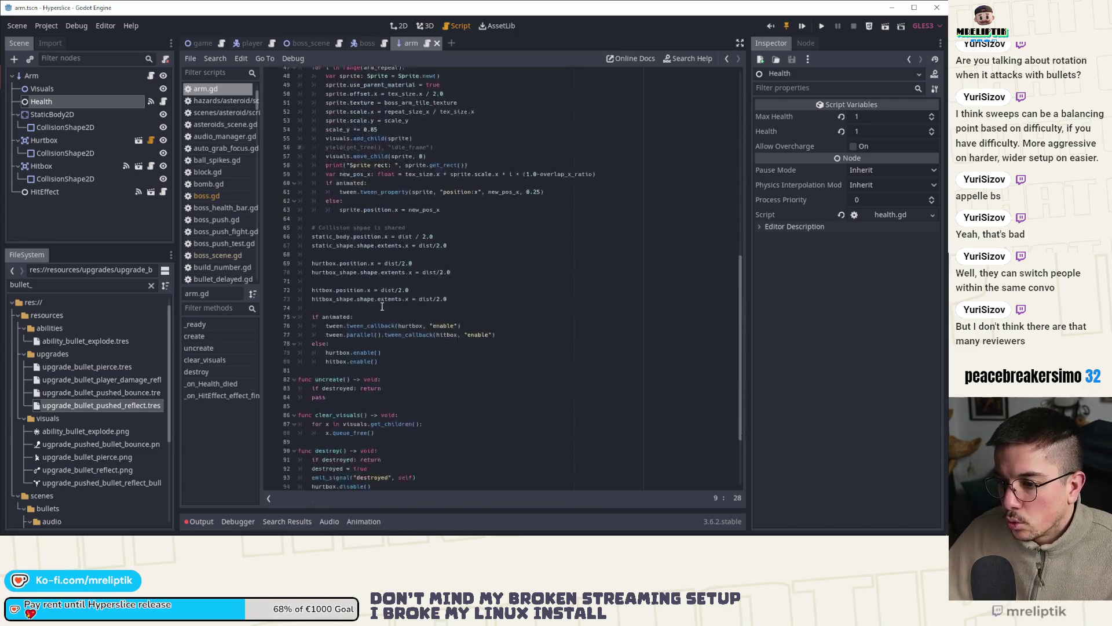
pyautogui.doubleClick(337, 281)
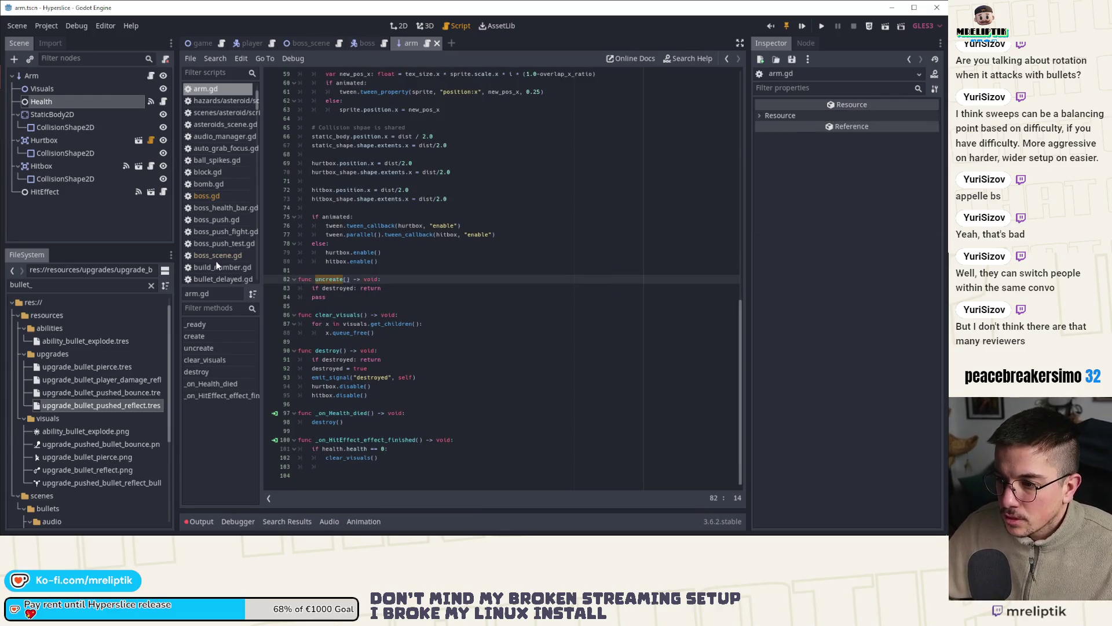
pyautogui.click(402, 25)
pyautogui.click(200, 43)
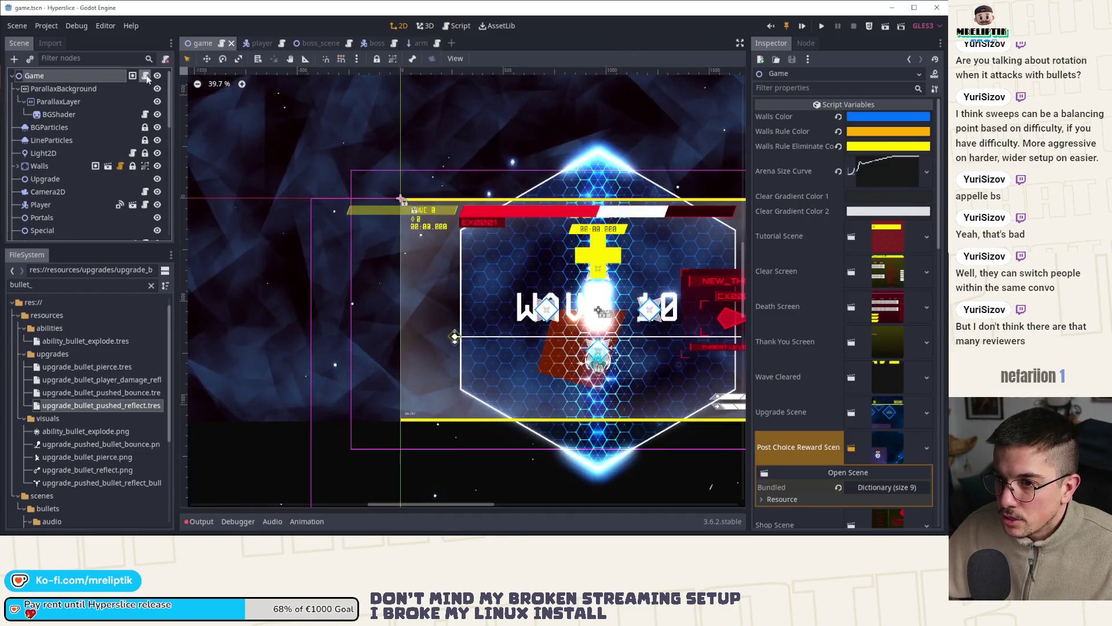
# Step: Set charge_heal's arm tween_callback method name to "uncreate" and save
pyautogui.click(146, 76)
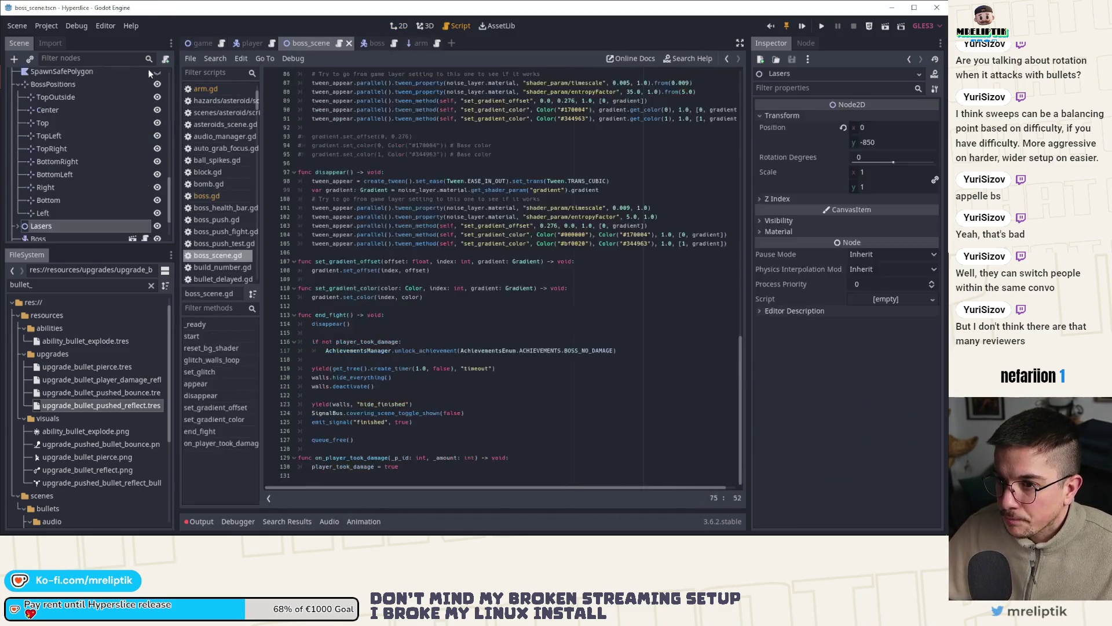
pyautogui.hotkey('ctrl', 'Tab')
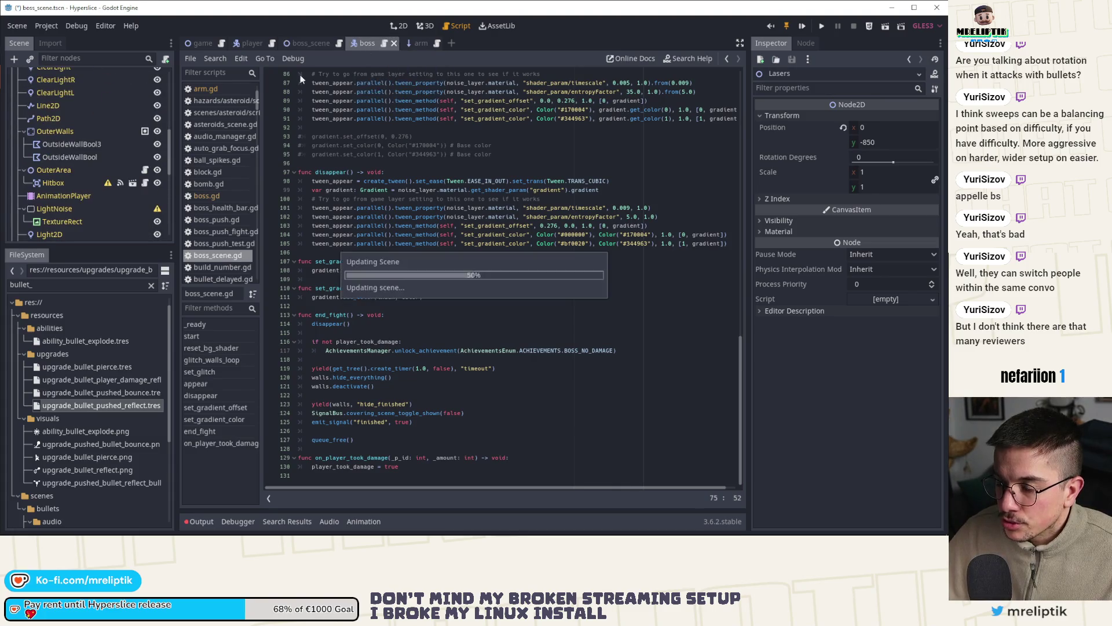
pyautogui.write('uncreate')
pyautogui.hotkey('ctrl', 's')
# Step: Copy the arm loop into stop_heal with a parallel() tween_callback and save
pyautogui.moveTo(472, 243); pyautogui.dragTo(312, 236)
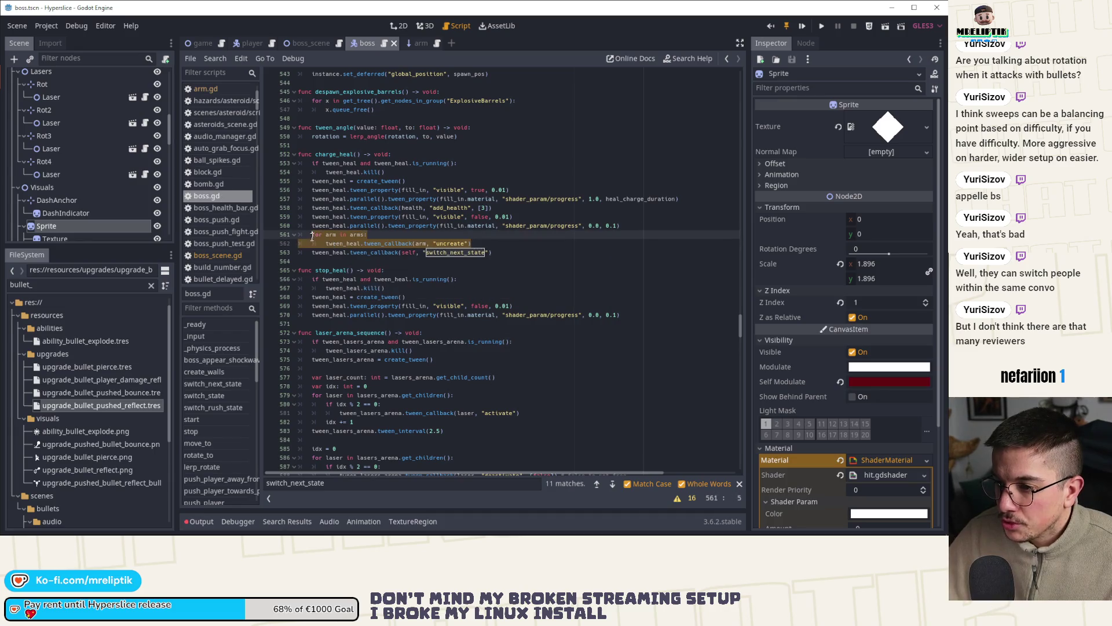
pyautogui.click(632, 311)
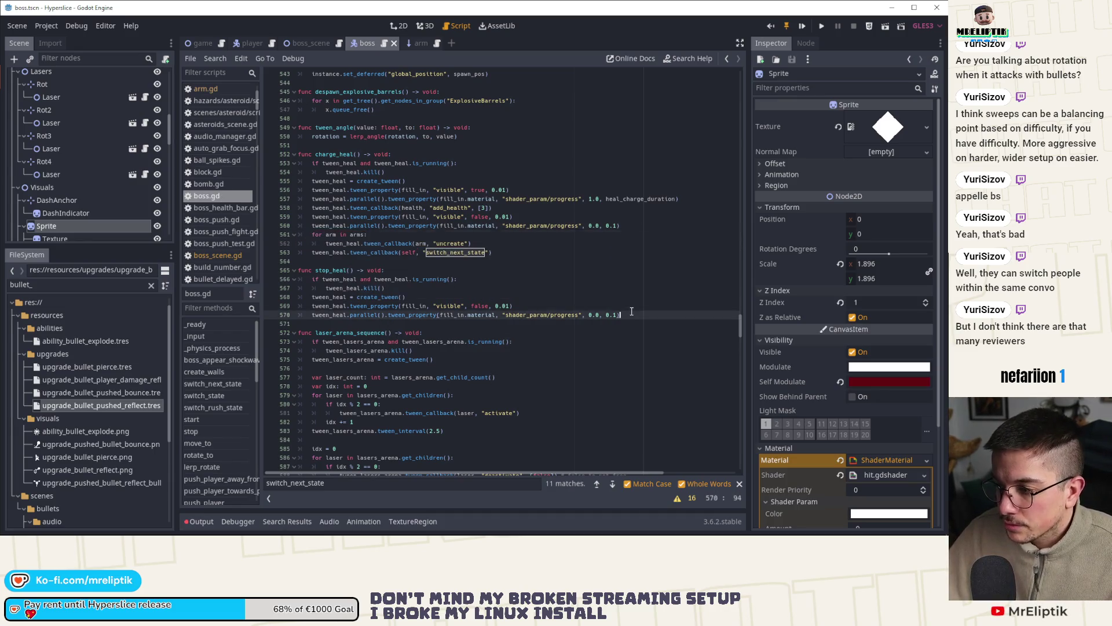
pyautogui.press('Return')
pyautogui.hotkey('ctrl', 'v')
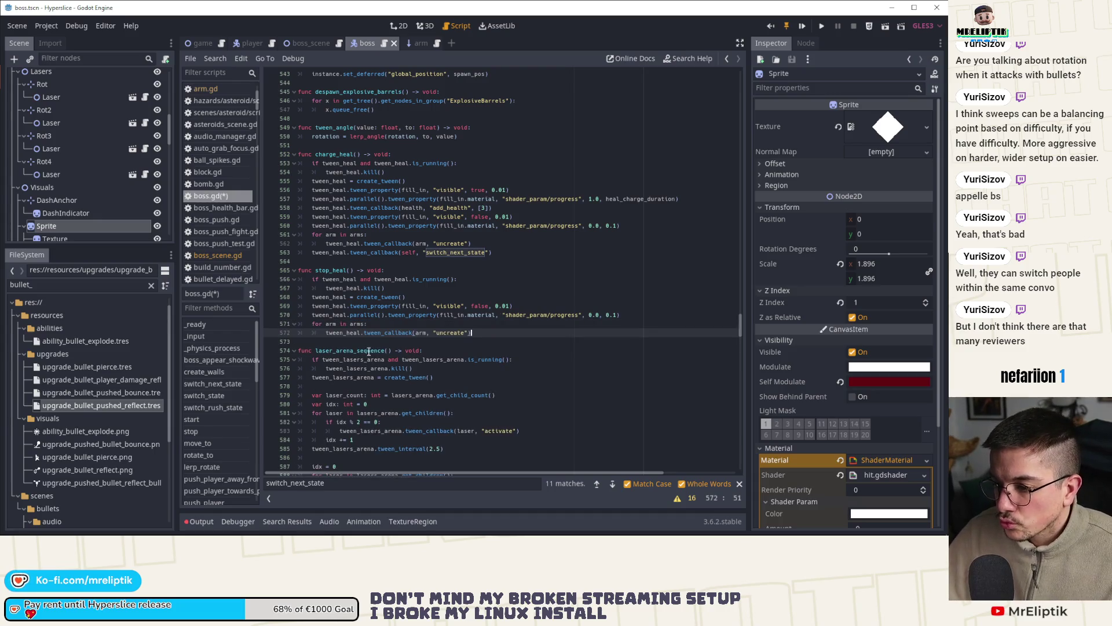
pyautogui.write('parallel().')
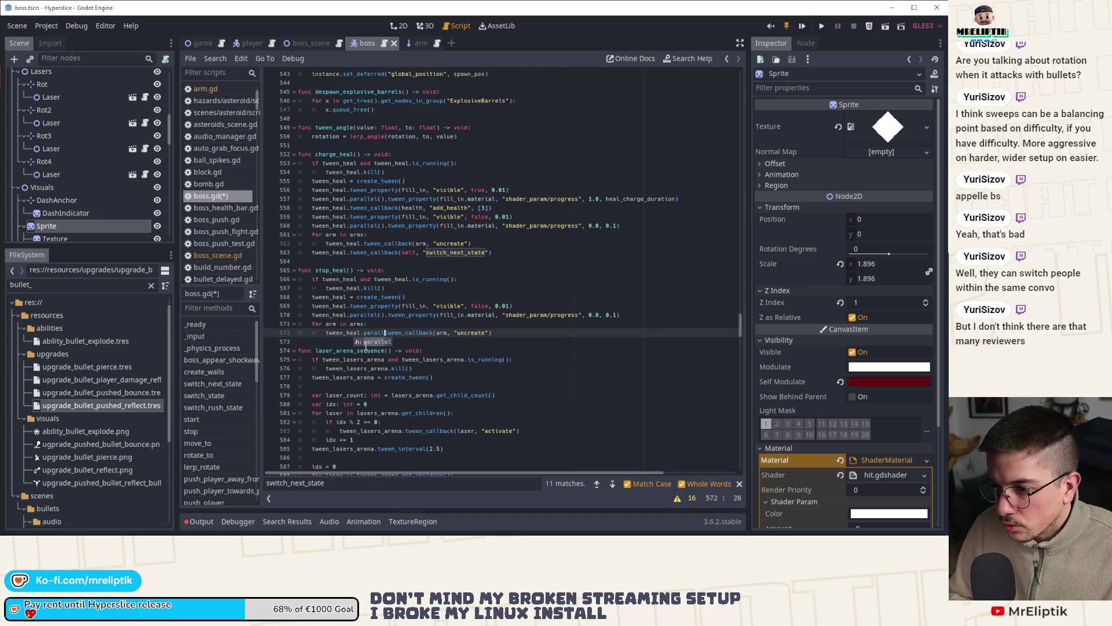
pyautogui.hotkey('ctrl', 's')
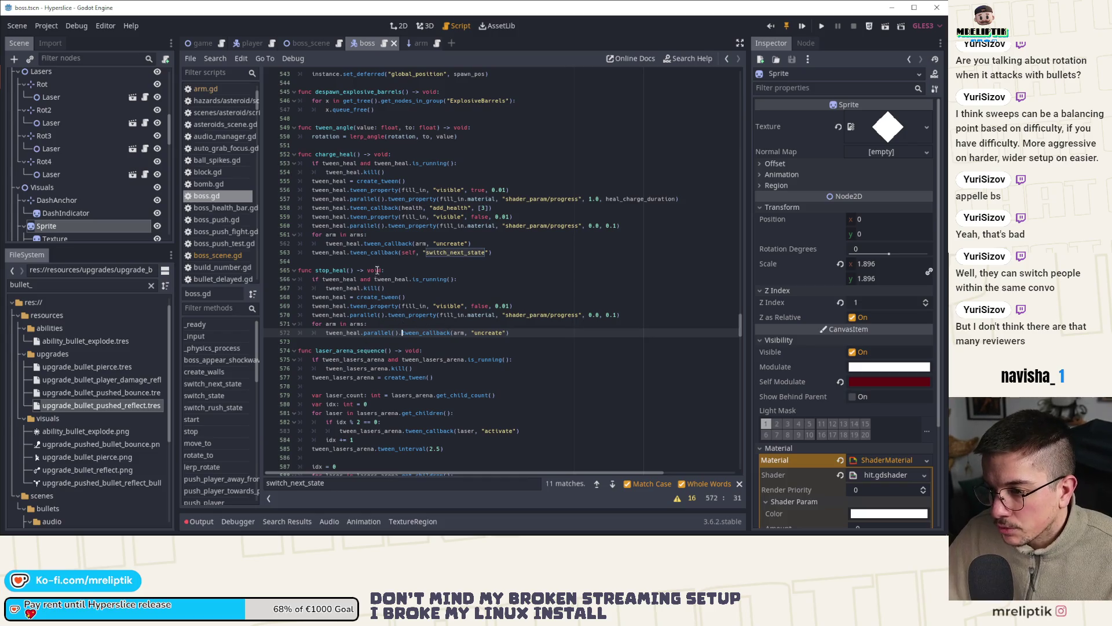
# Step: Add parallel() to charge_heal's arm tween_callback as well
pyautogui.click(364, 243)
pyautogui.write('paral')
pyautogui.press('Return')
pyautogui.press('BackSpace')
pyautogui.press('BackSpace')
pyautogui.press('BackSpace')
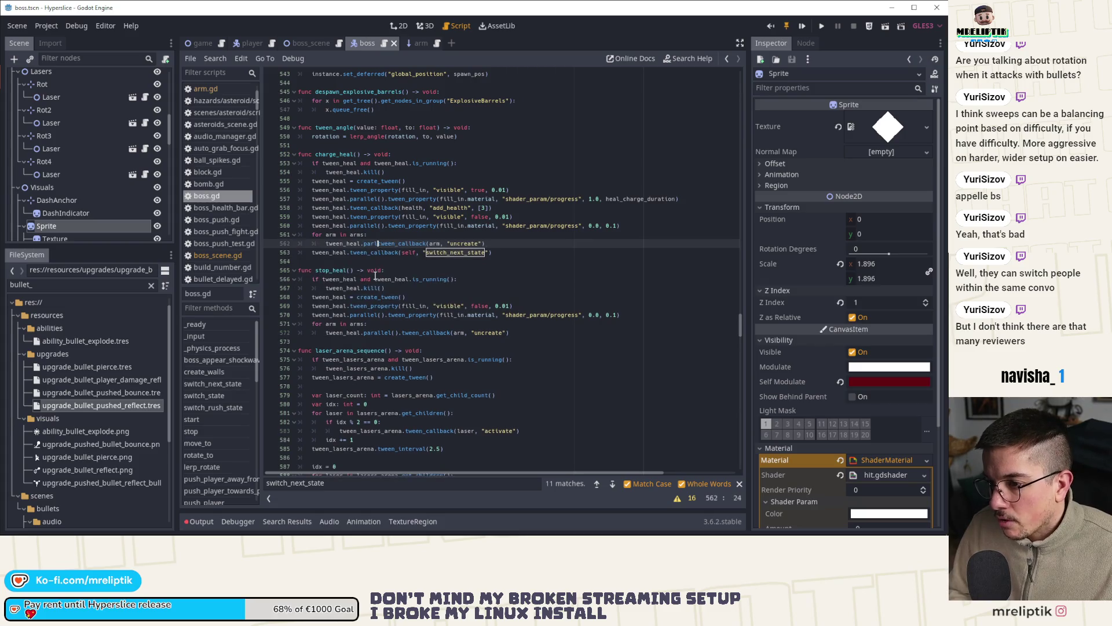
pyautogui.write('llel().')
pyautogui.press('Escape')
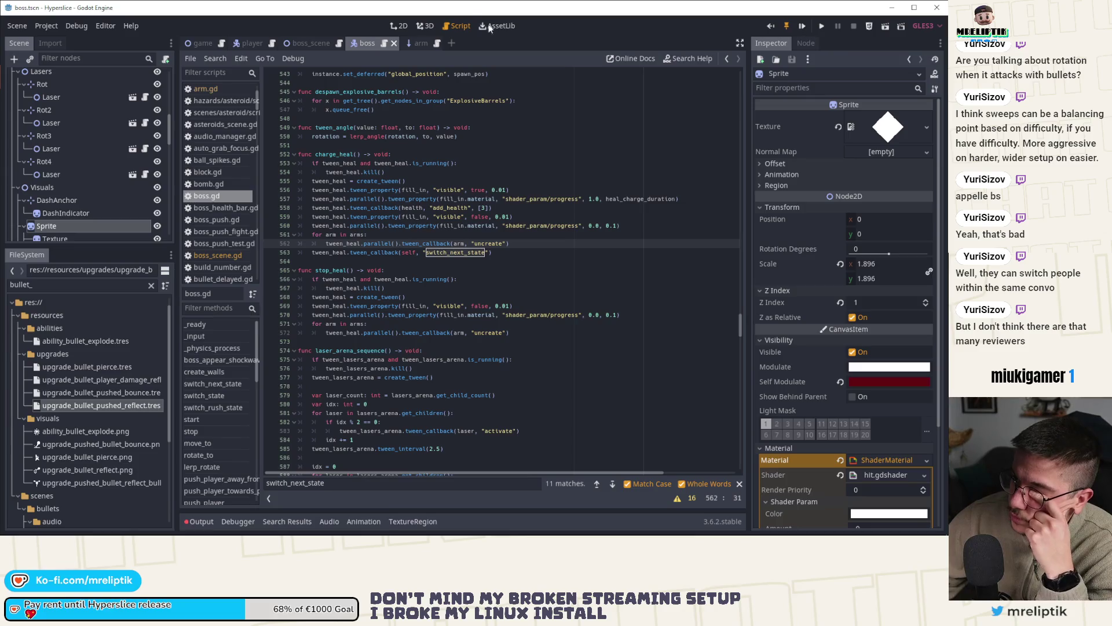
pyautogui.click(417, 44)
# Step: Replace pass in uncreate() with a call to clear_visuals()
pyautogui.click(348, 296)
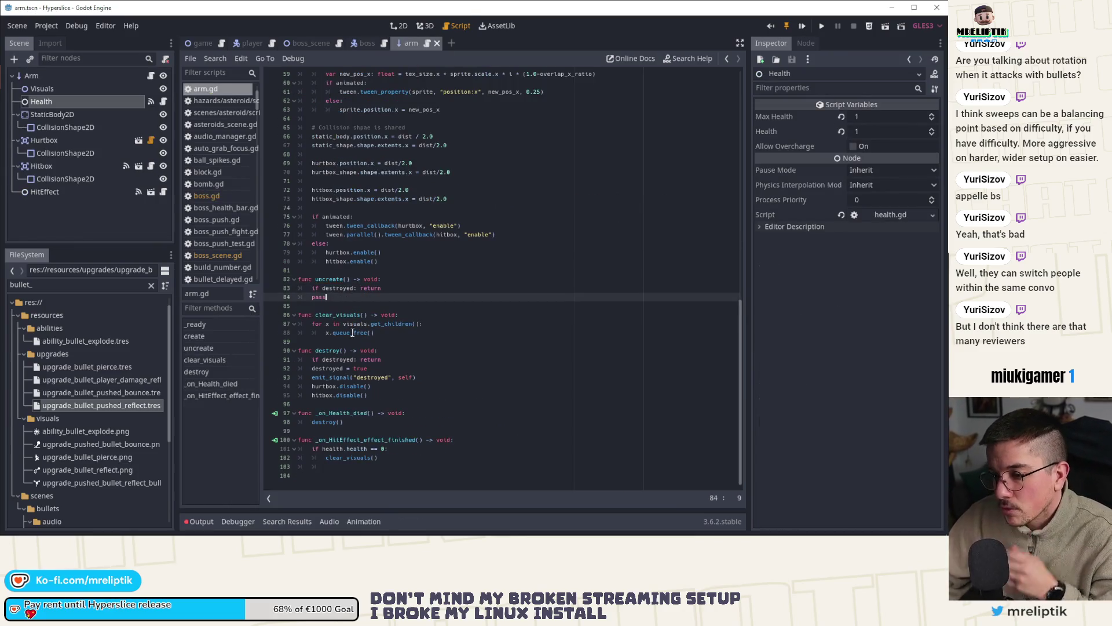
pyautogui.click(330, 316)
pyautogui.doubleClick(324, 298)
pyautogui.write('clear_visuals')
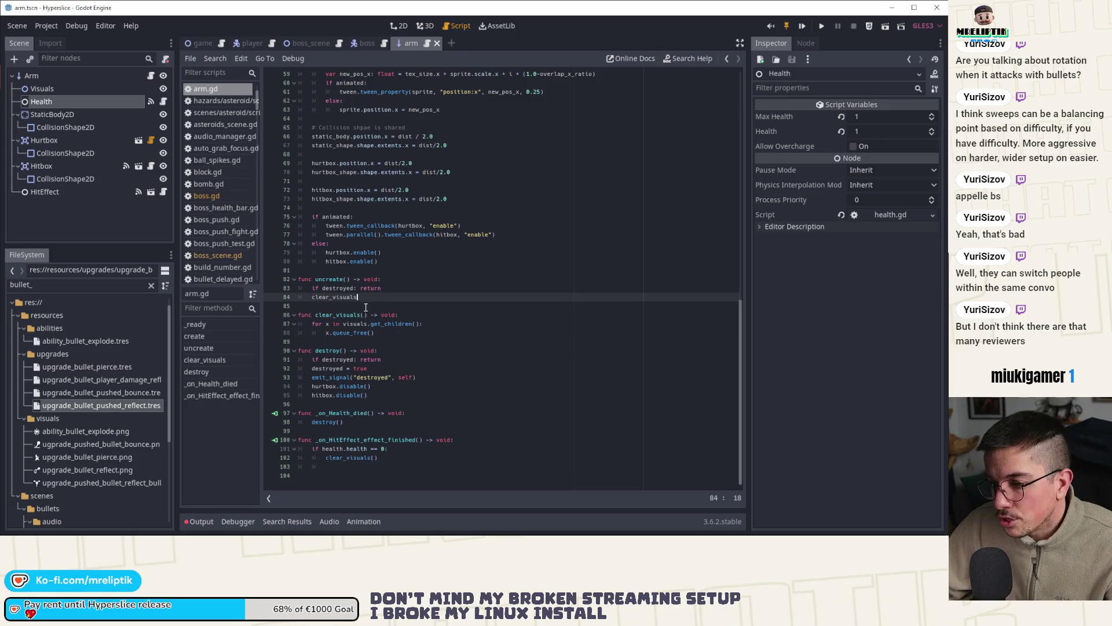
# Step: Add a '#todo: animate like create.arm' comment above it, then save and run with F5
pyautogui.click(408, 288)
pyautogui.press('Return')
pyautogui.write('#Todo: animate like create and')
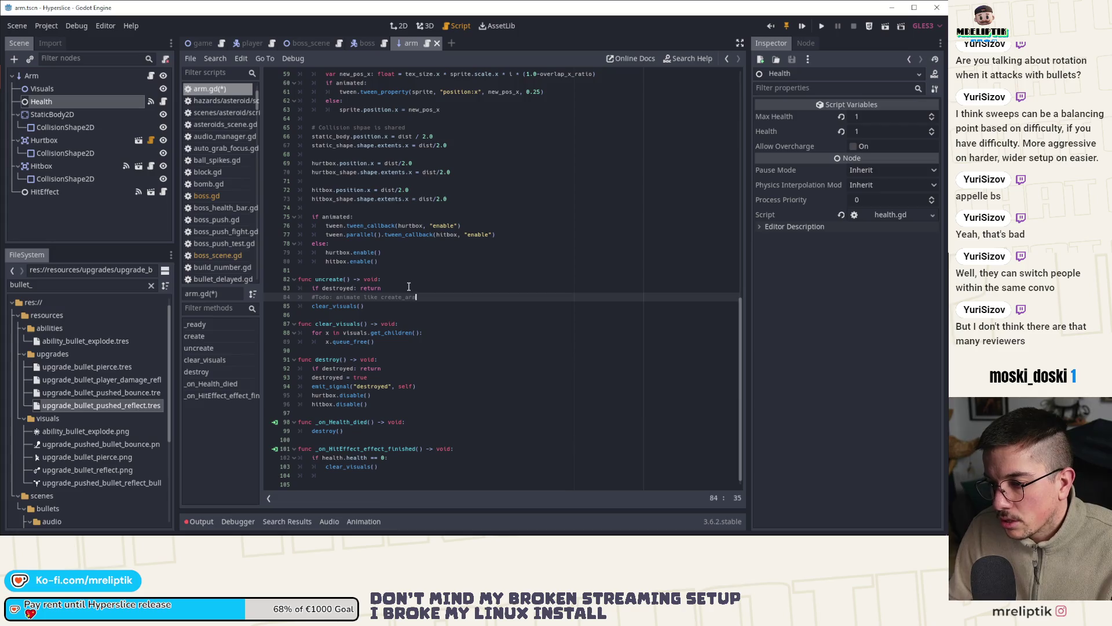
pyautogui.write('s')
pyautogui.press('Escape')
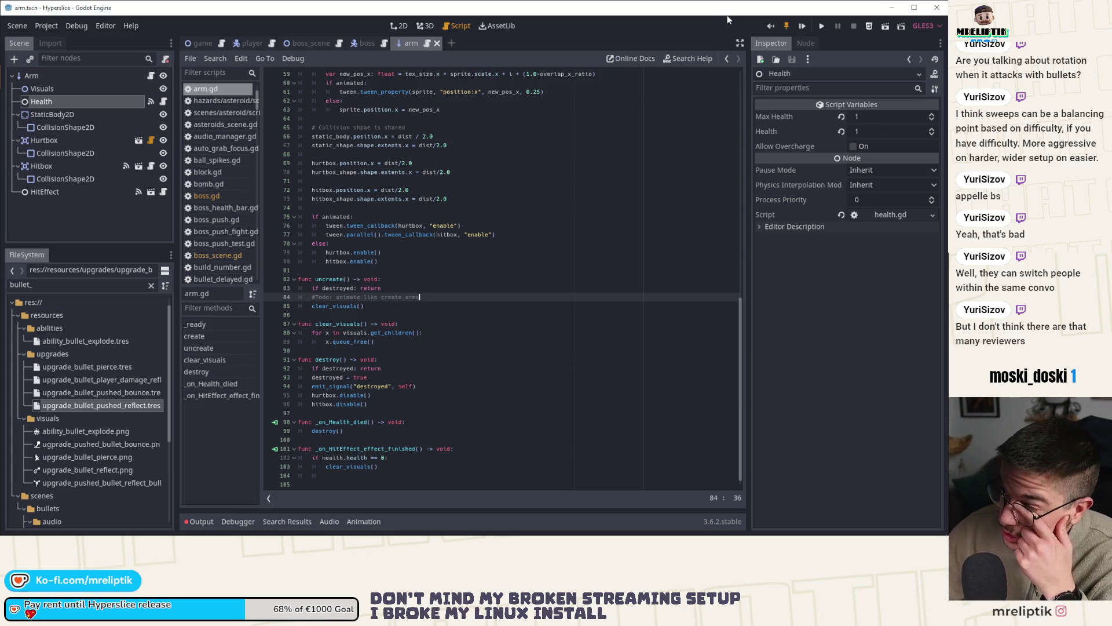
pyautogui.press('F5')
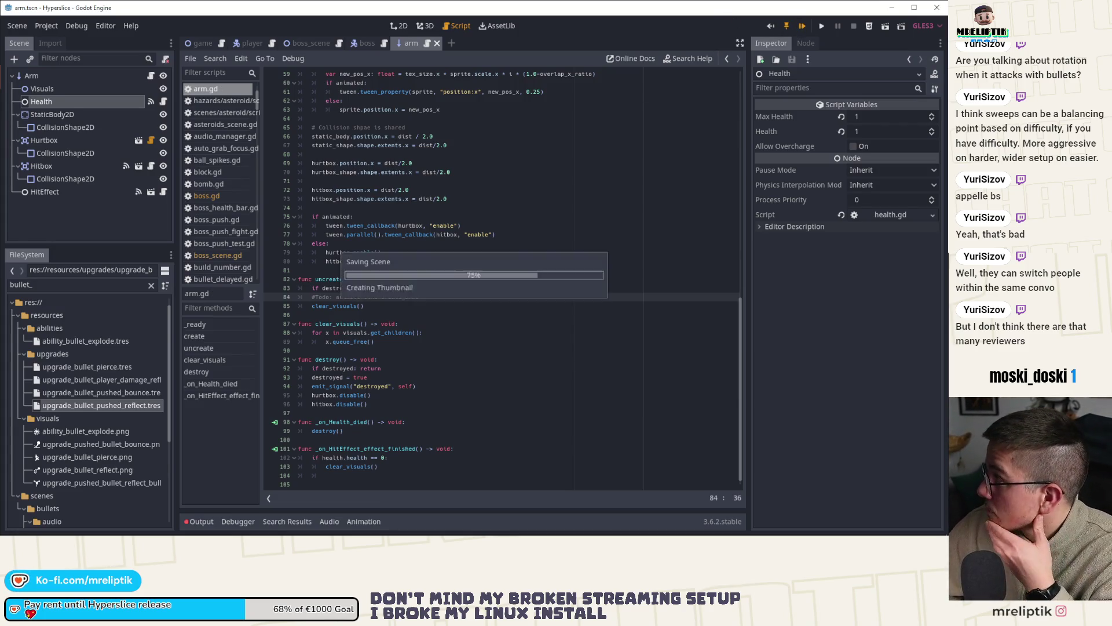
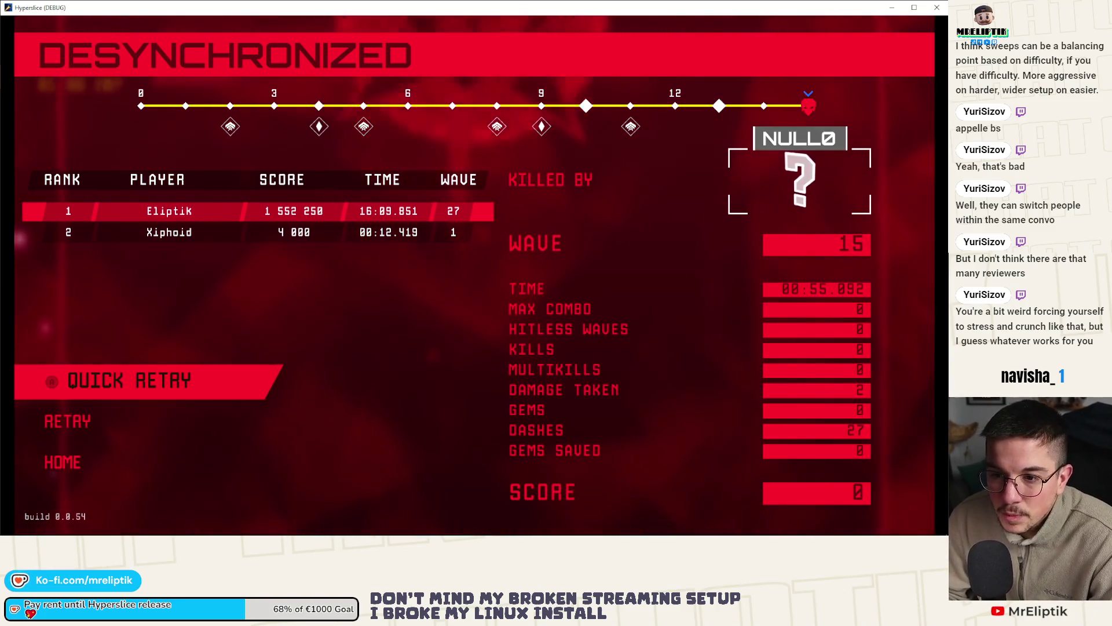
# Step: Quick-retry the run, then pause and abandon it to return to the title screen
pyautogui.press('Return')
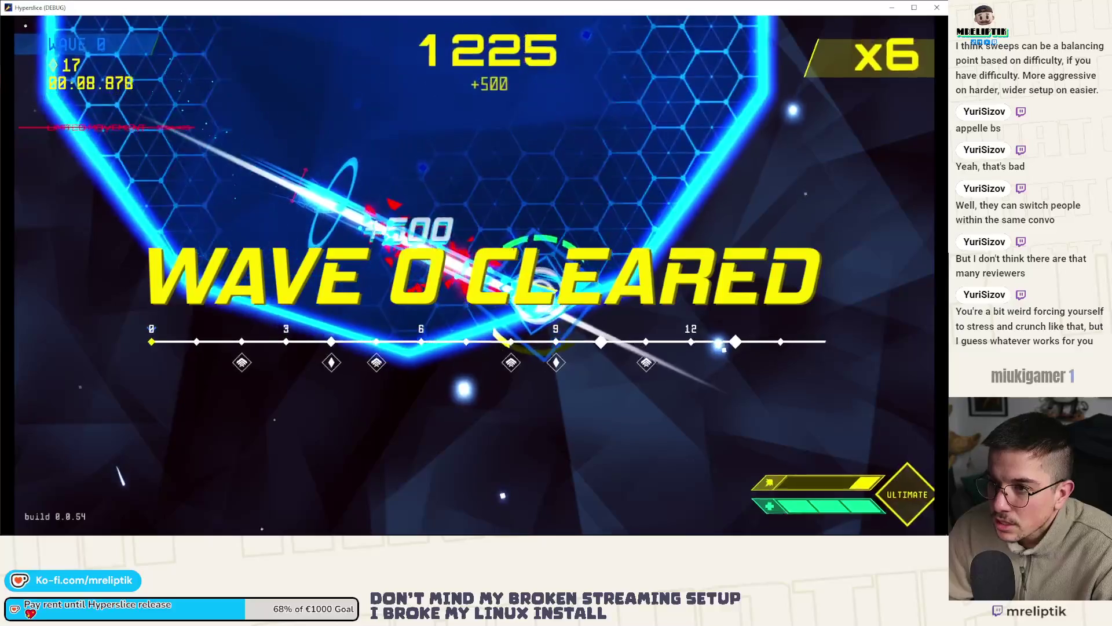
pyautogui.press('Escape')
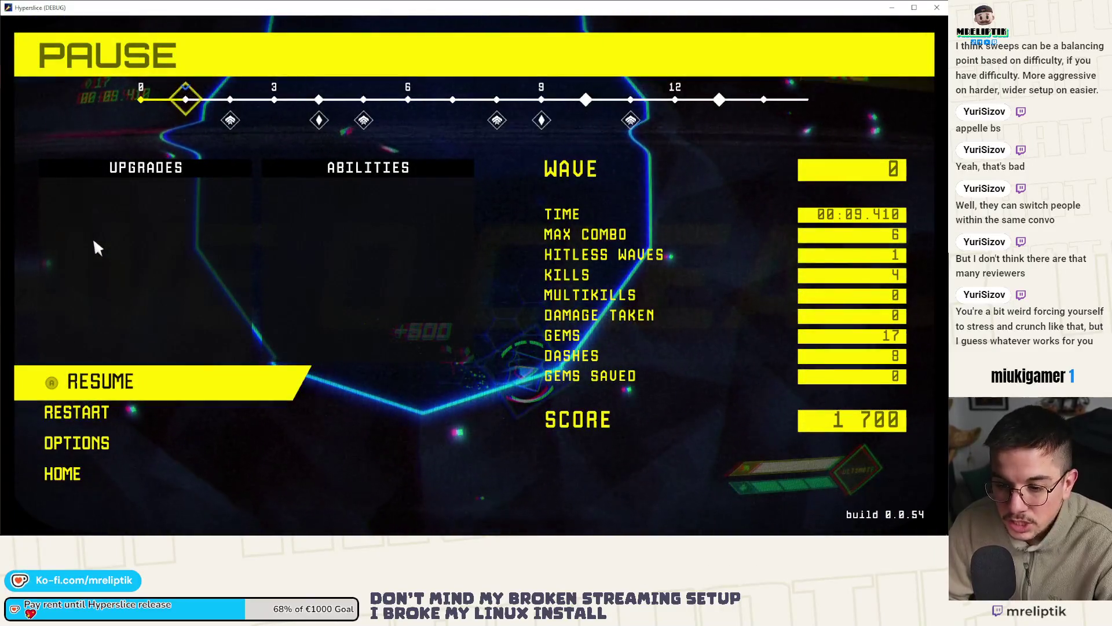
pyautogui.press('Down')
pyautogui.press('Down')
pyautogui.press('Down')
pyautogui.press('Return')
pyautogui.press('Right')
pyautogui.press('Return')
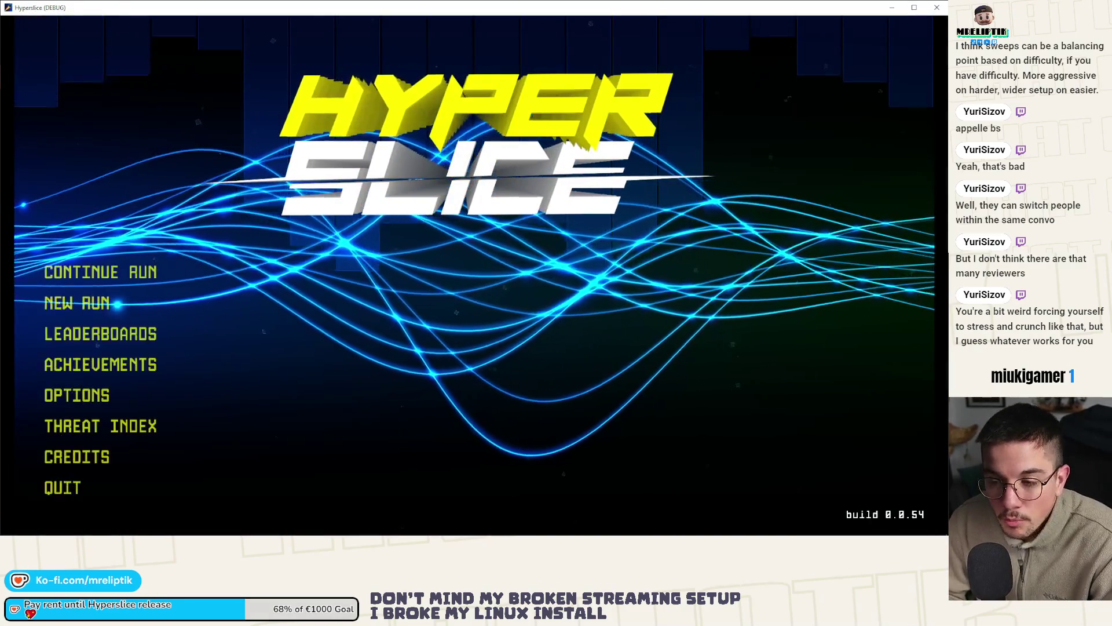
# Step: Confirm a brand new run from the title screen and pick a ship to launch Wave 0
pyautogui.press('Down')
pyautogui.press('Return')
pyautogui.press('Right')
pyautogui.press('Left')
pyautogui.press('Return')
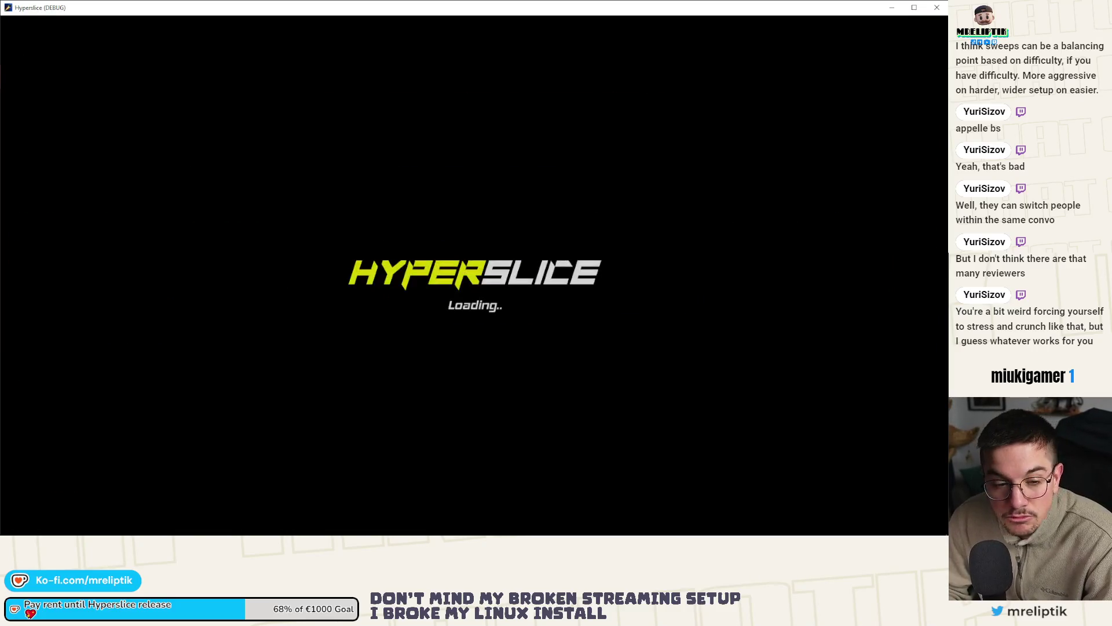
pyautogui.press('Down')
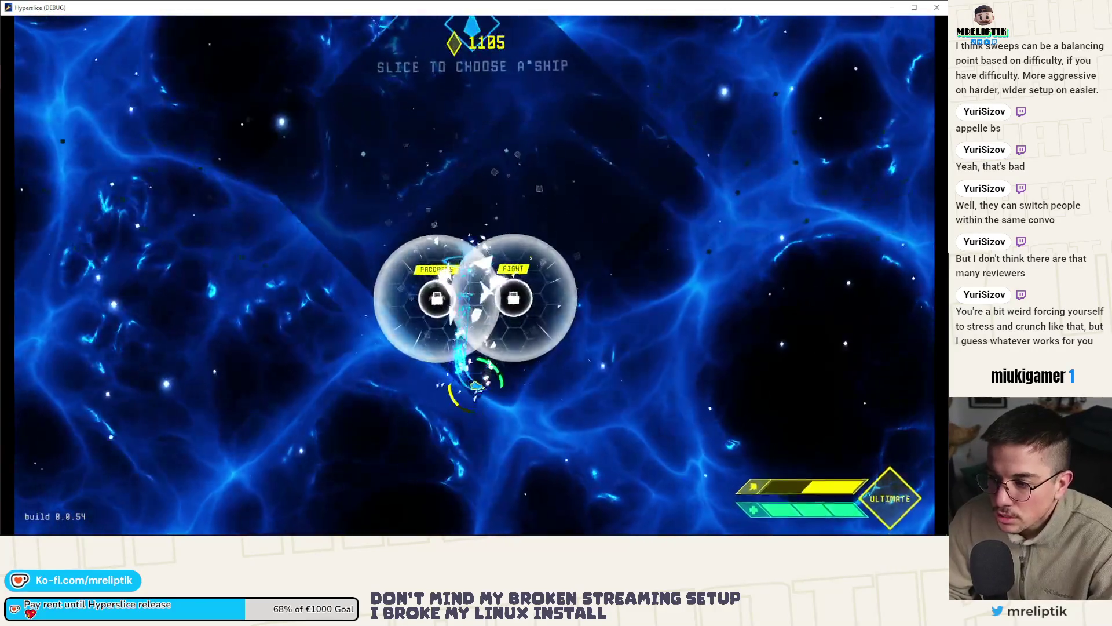
pyautogui.press('Down')
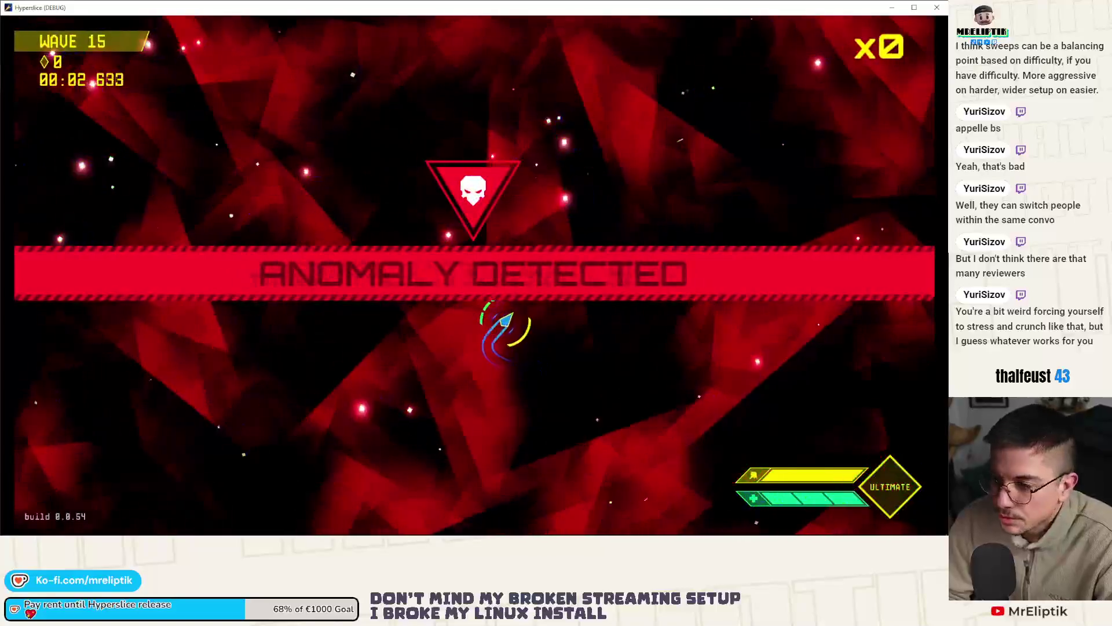
# Step: Pause the game as soon as the Wave 15 ANOMALY DETECTED boss warning appears
pyautogui.press('Escape')
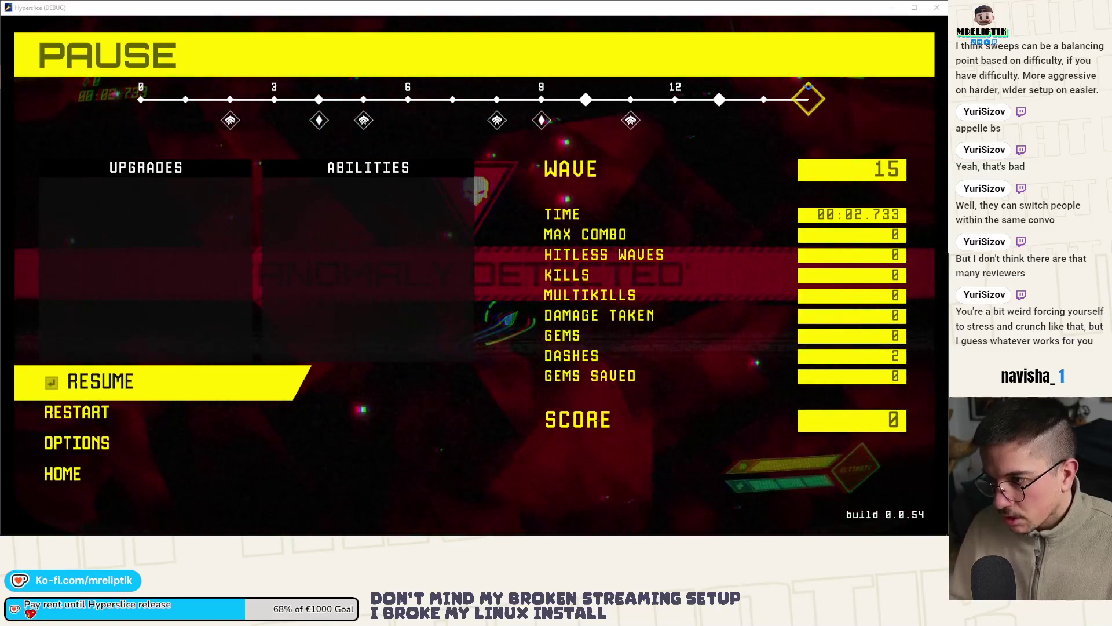
# Step: Resume and fight the Wave 15 boss until DESYNCHRONIZED appears (killed by NULL0, 01:43.851)
pyautogui.click(199, 393)
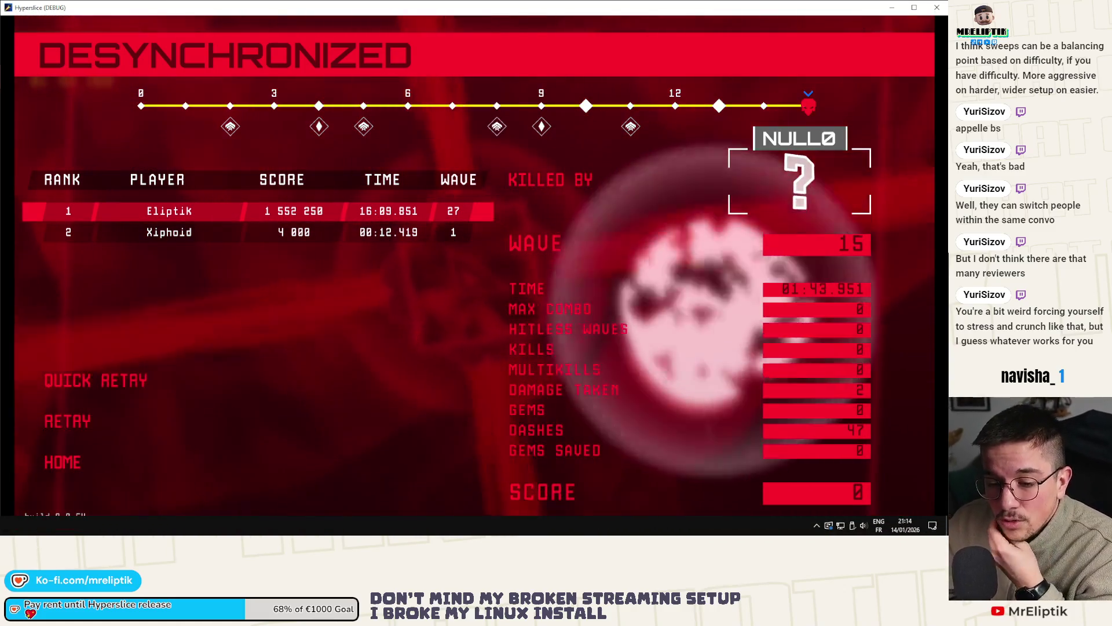
# Step: Close the game and show the Boss root node's script in the boss scene
pyautogui.hotkey('alt', 'F4')
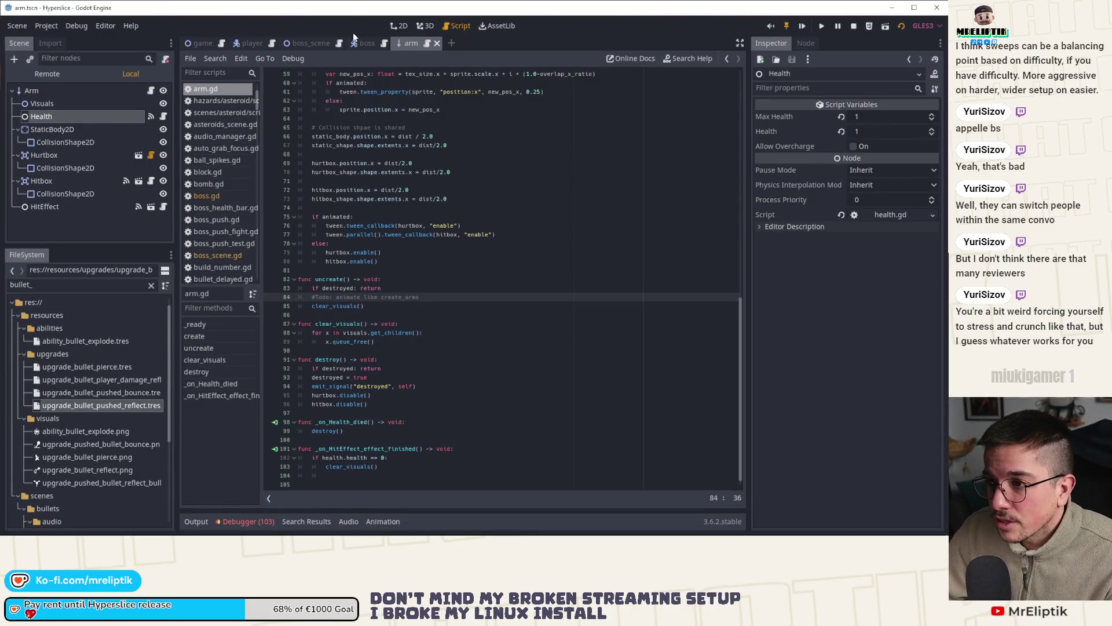
pyautogui.click(365, 43)
pyautogui.scroll(5, 64, 93)
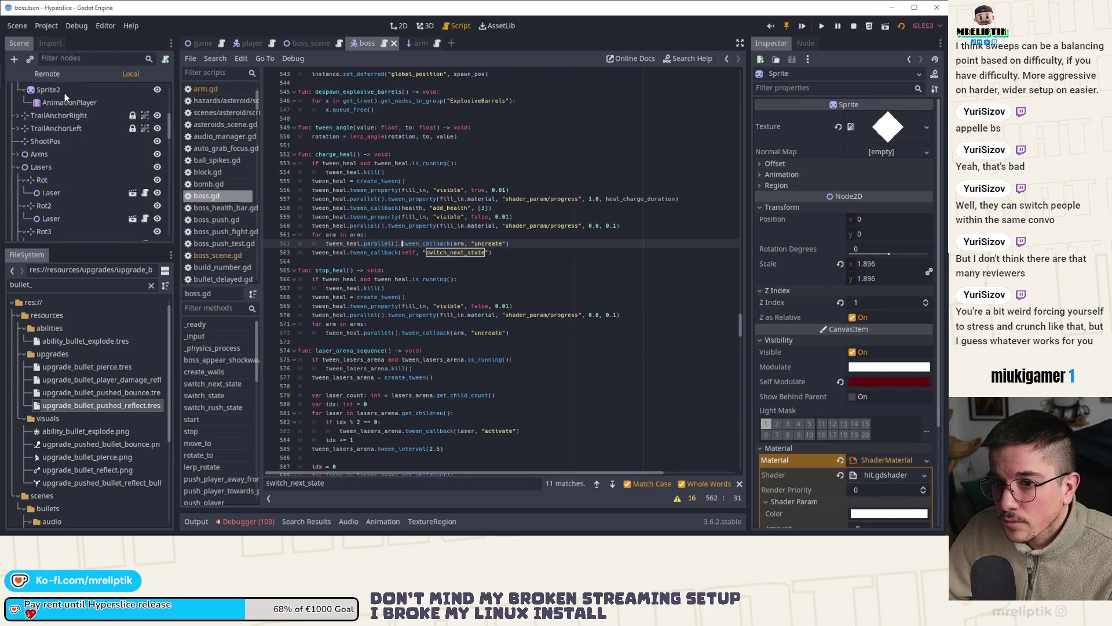
pyautogui.click(79, 99)
pyautogui.click(83, 92)
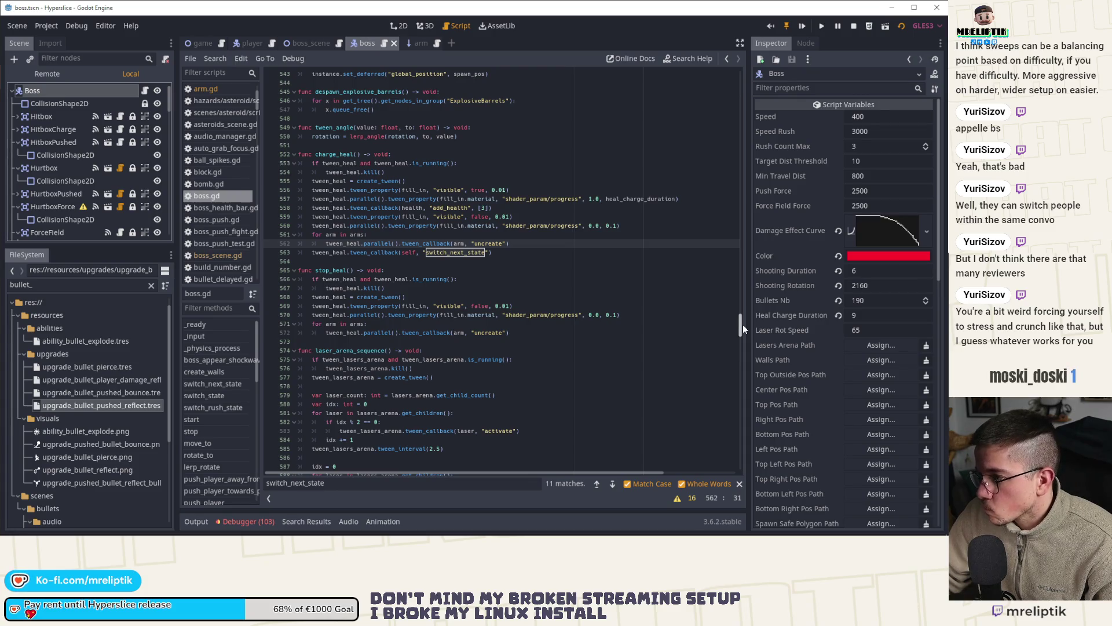
# Step: Change time_rush_rushing_threshold on line 83 of boss.gd to 1.0
pyautogui.moveTo(741, 325); pyautogui.dragTo(759, 90)
pyautogui.scroll(-10, 450, 264)
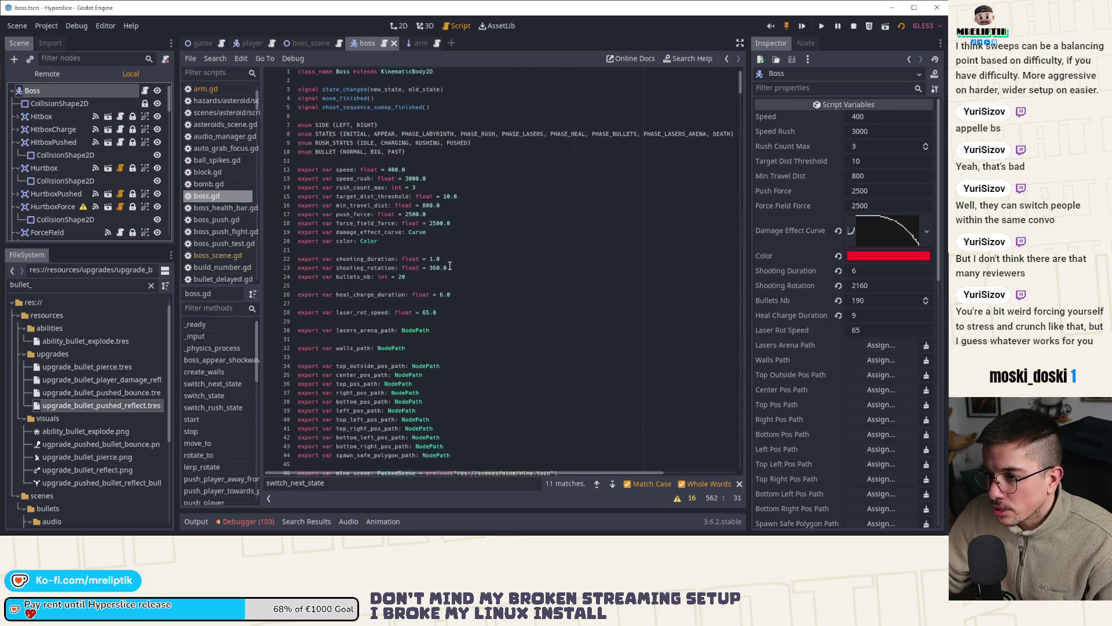
pyautogui.scroll(-5, 469, 276)
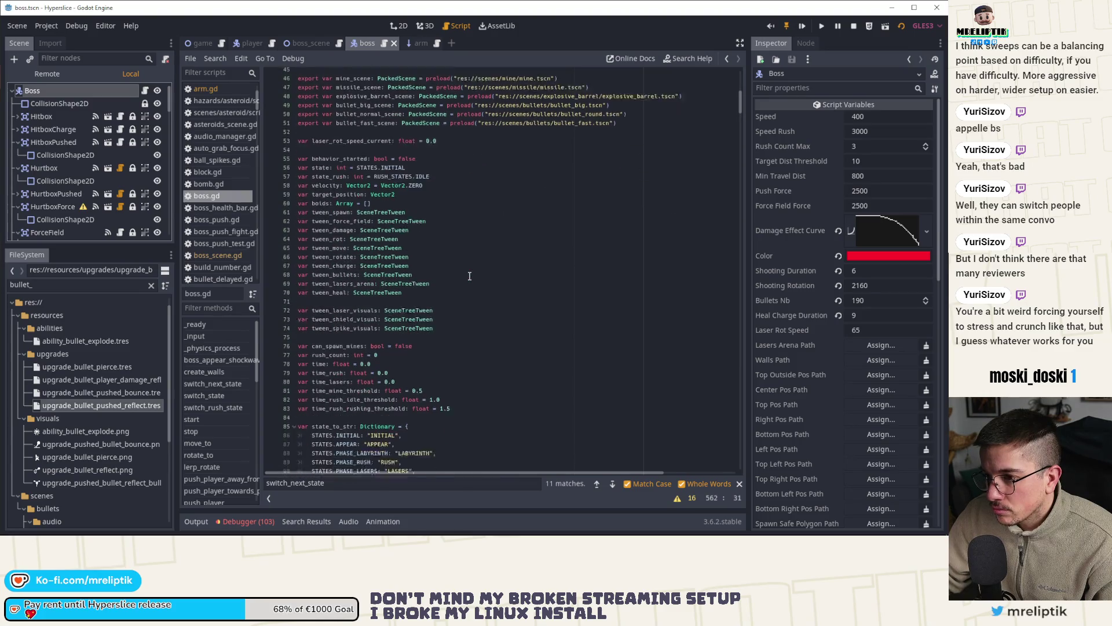
pyautogui.doubleClick(369, 299)
pyautogui.write('7')
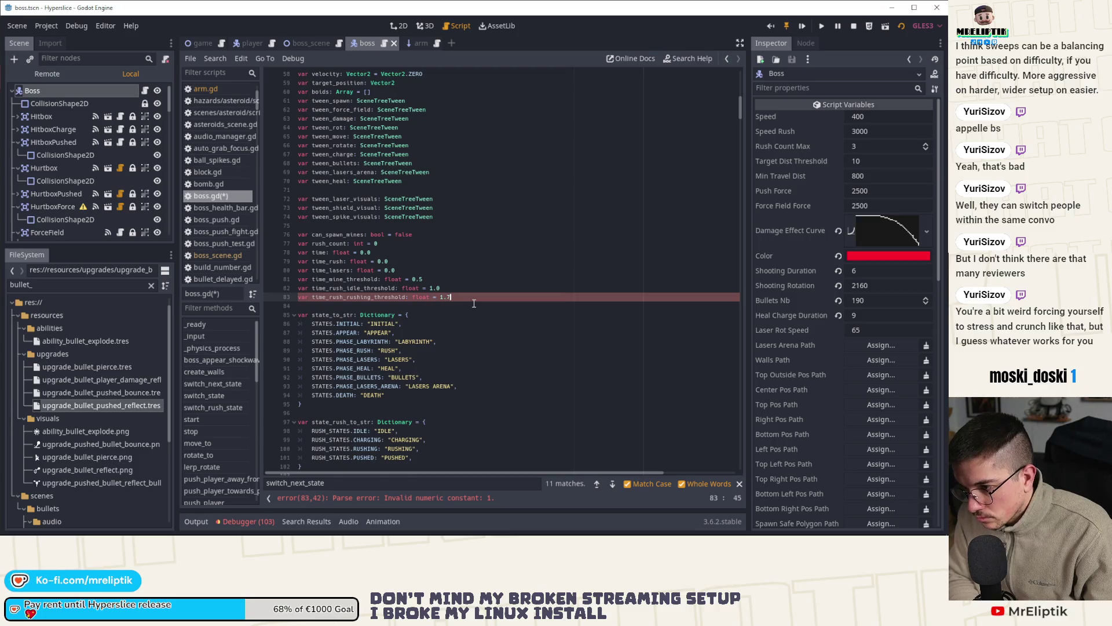
pyautogui.press('BackSpace')
pyautogui.write('0')
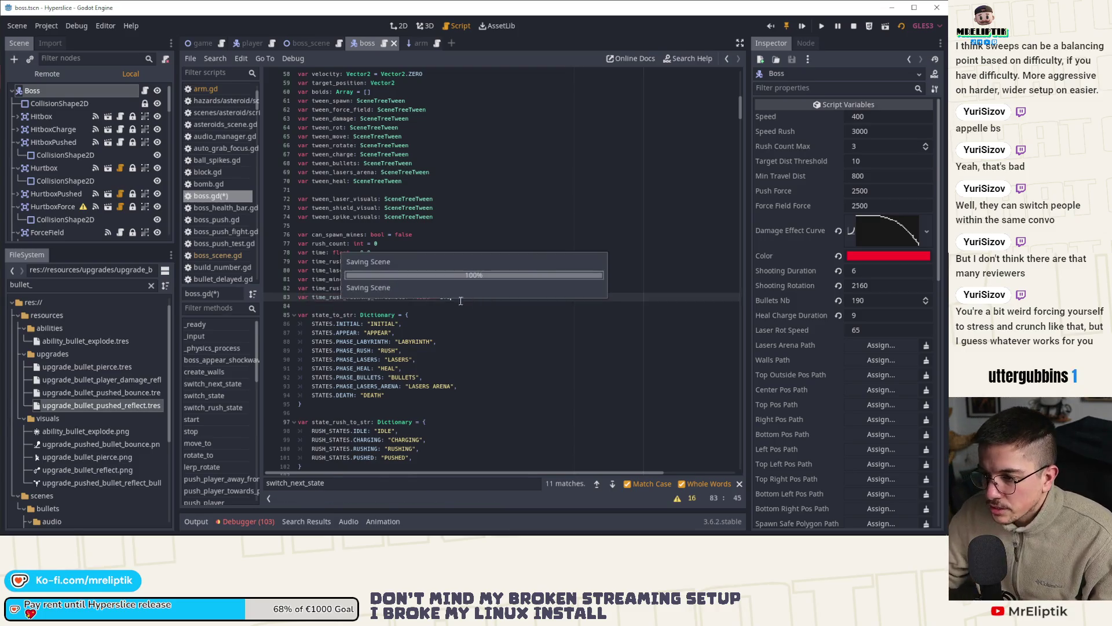
pyautogui.hotkey('alt', 'Tab')
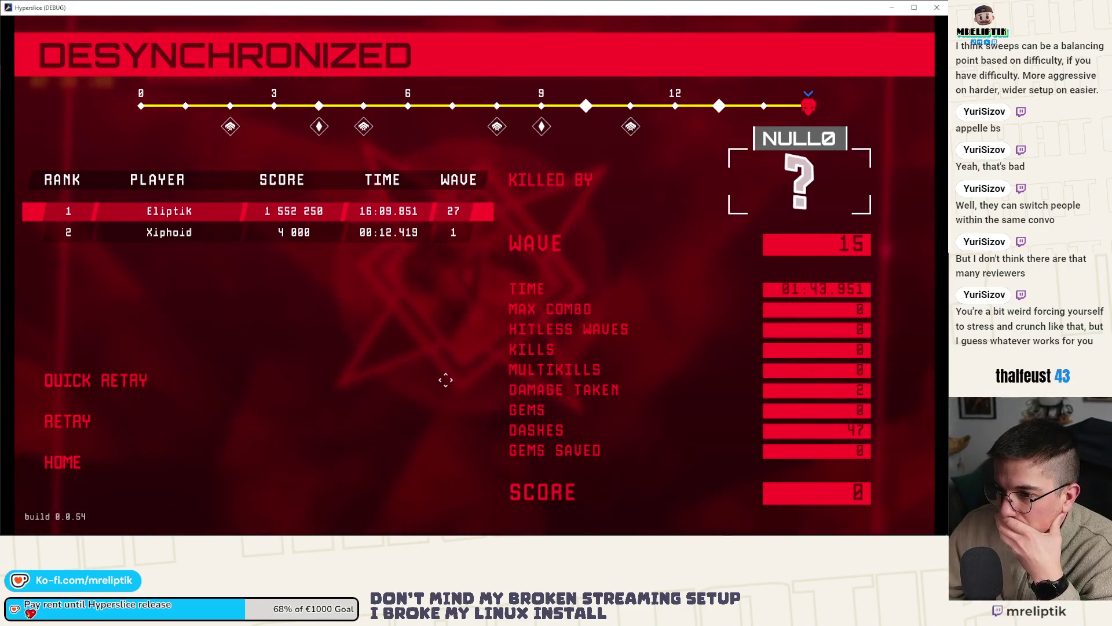
# Step: Go Home from the results screen, then Quit Hyperslice from the title menu
pyautogui.click(94, 473)
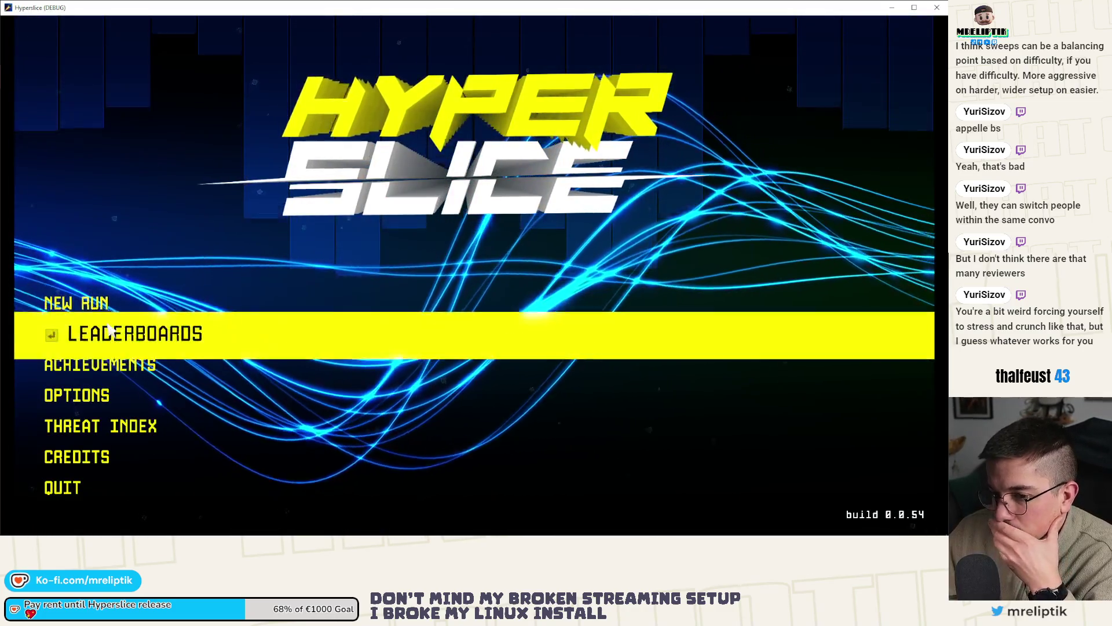
pyautogui.click(107, 489)
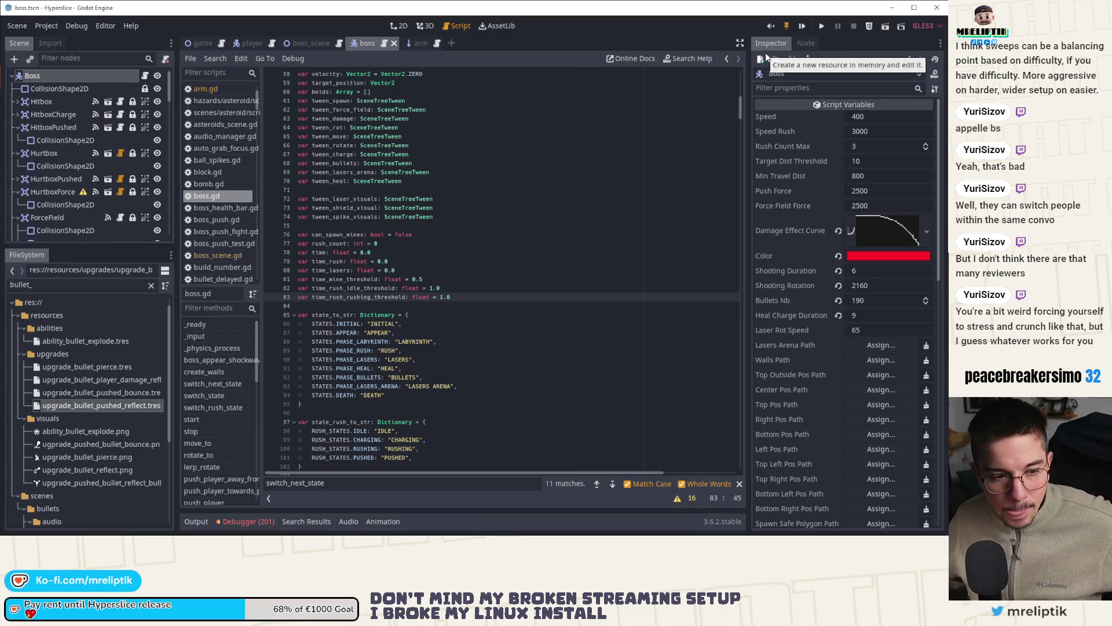
pyautogui.click(399, 26)
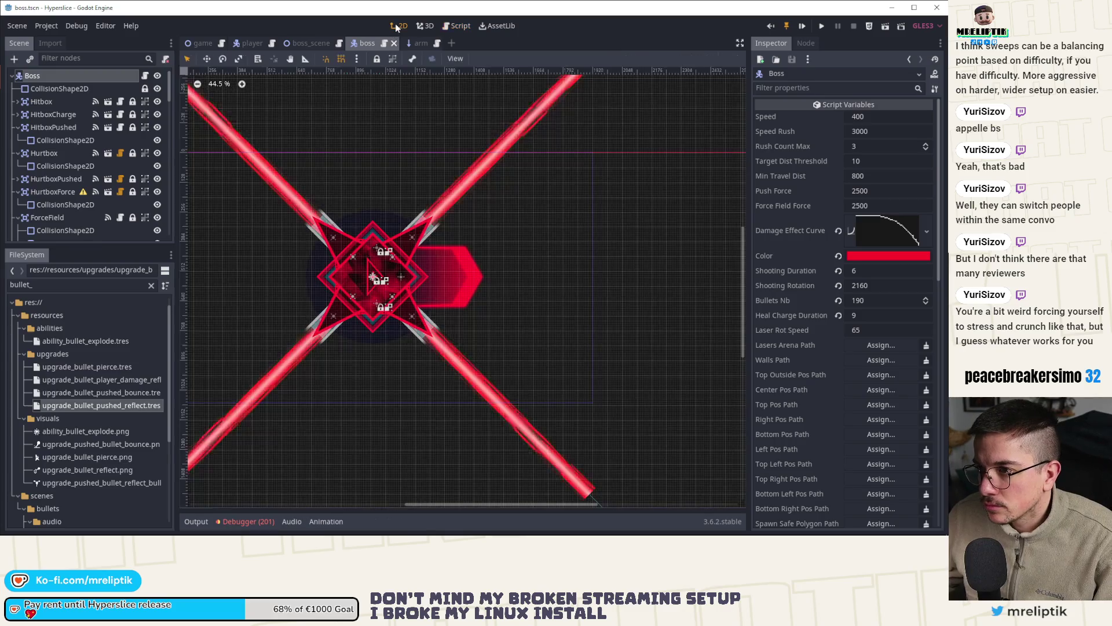
pyautogui.hotkey('ctrl', 'F3')
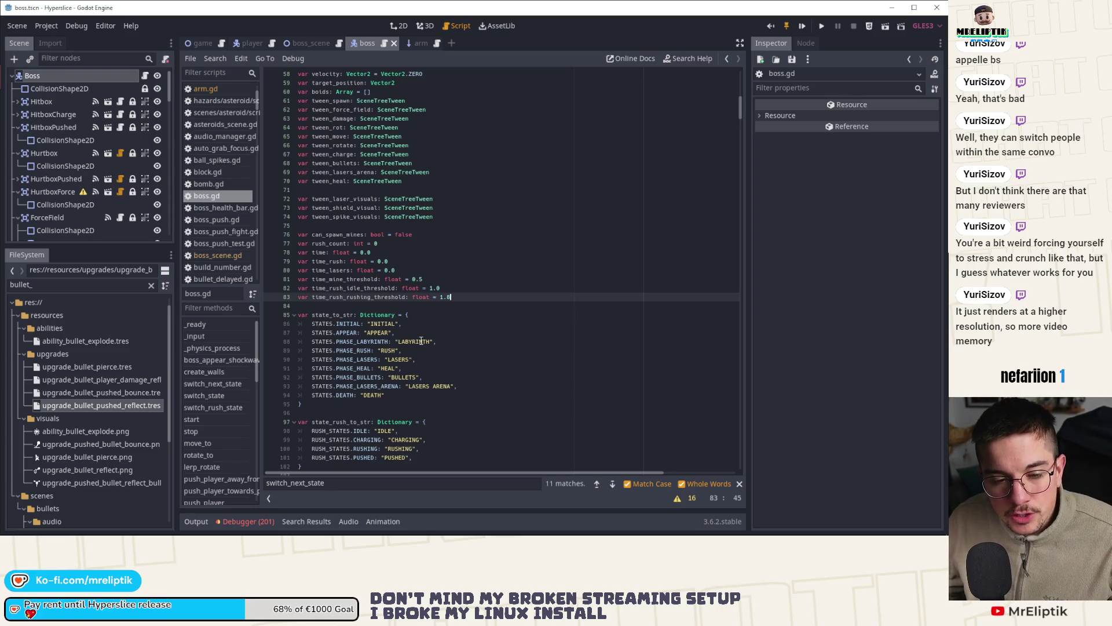
pyautogui.scroll(-6, 422, 340)
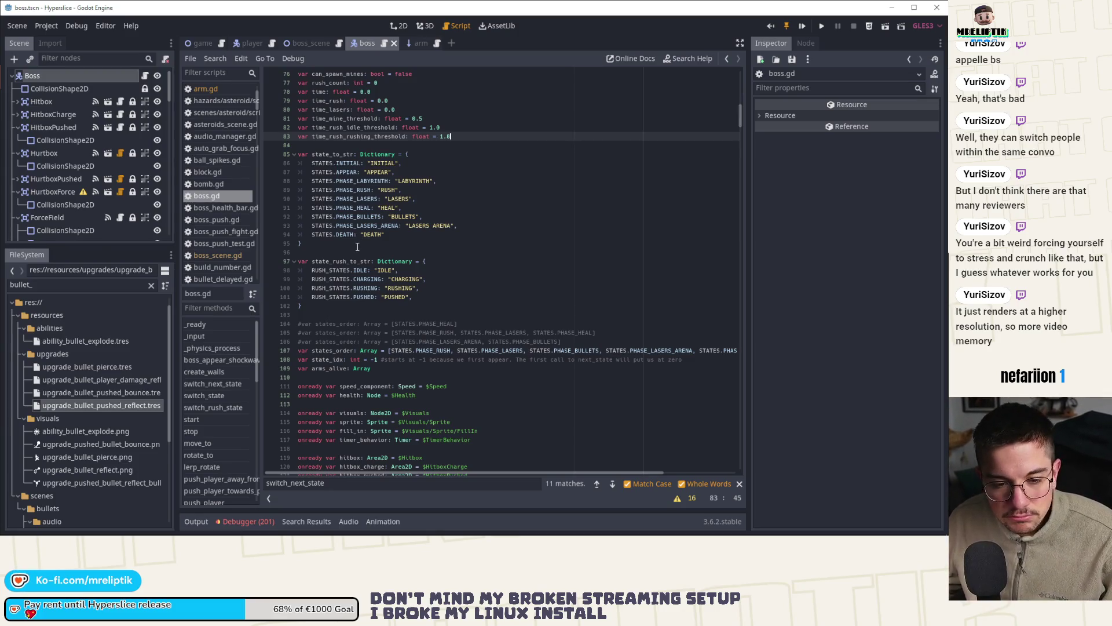
pyautogui.scroll(-3, 470, 394)
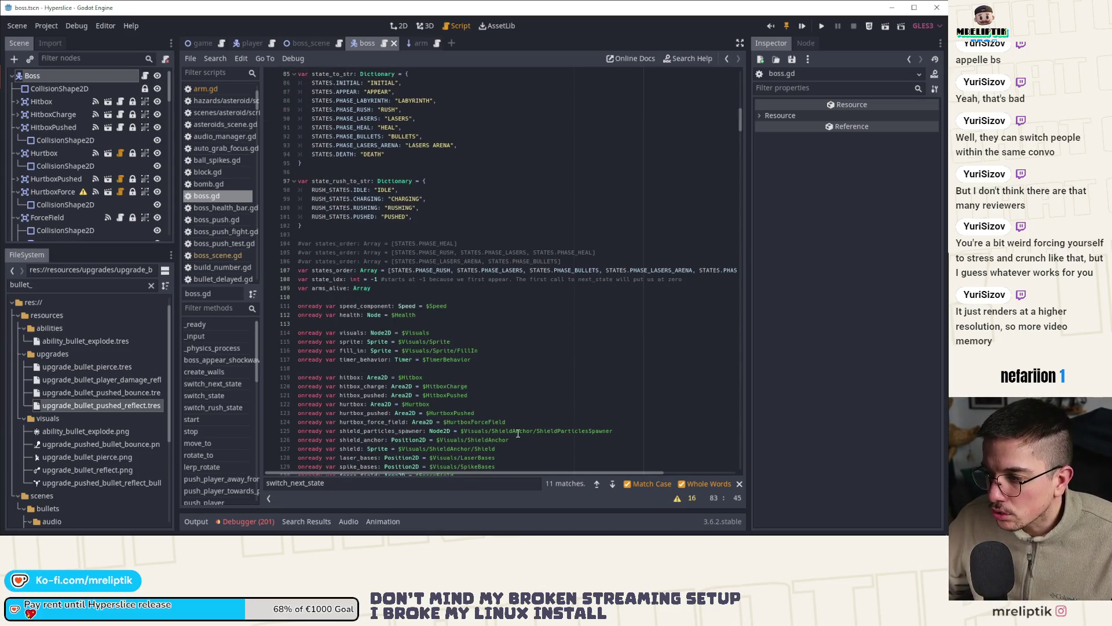
pyautogui.moveTo(510, 473)
pyautogui.mouseDown()
pyautogui.moveTo(588, 474)
pyautogui.moveTo(545, 474)
pyautogui.mouseUp()
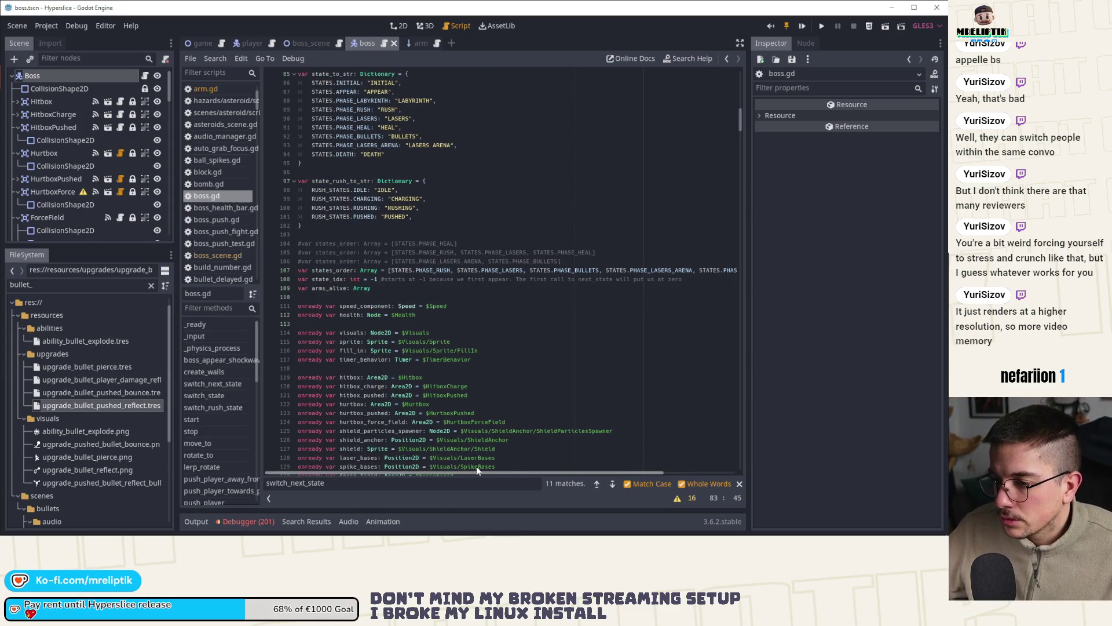
# Step: Find PHASE_BULLETS in boss.gd and jump to the shoot_sequence_rotation definition
pyautogui.doubleClick(574, 270)
pyautogui.hotkey('ctrl', 'f')
pyautogui.click(612, 484)
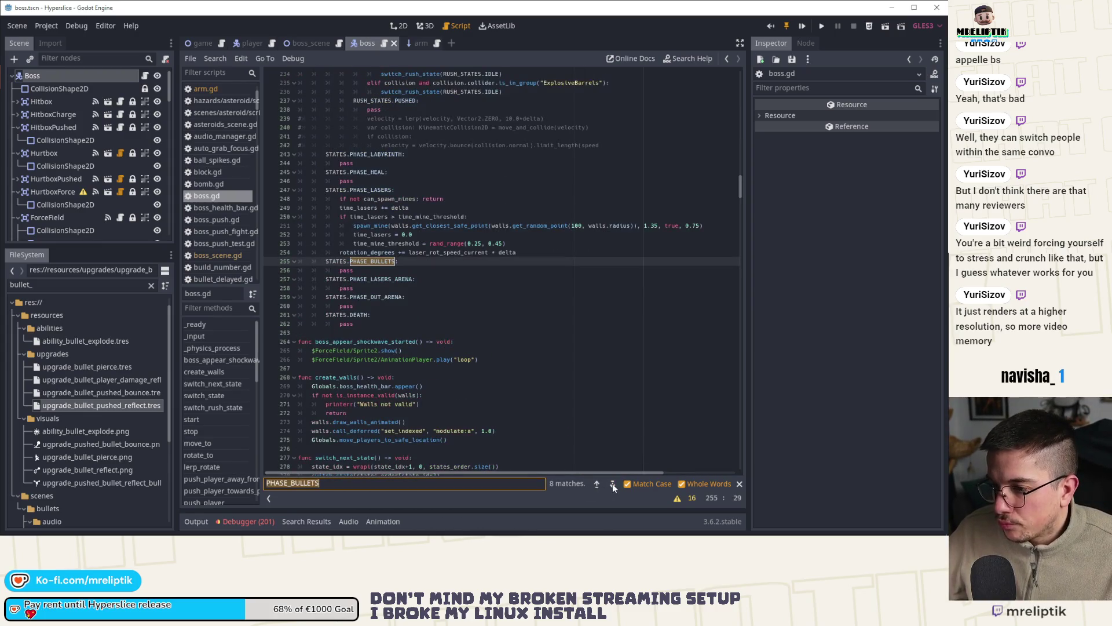
pyautogui.click(613, 483)
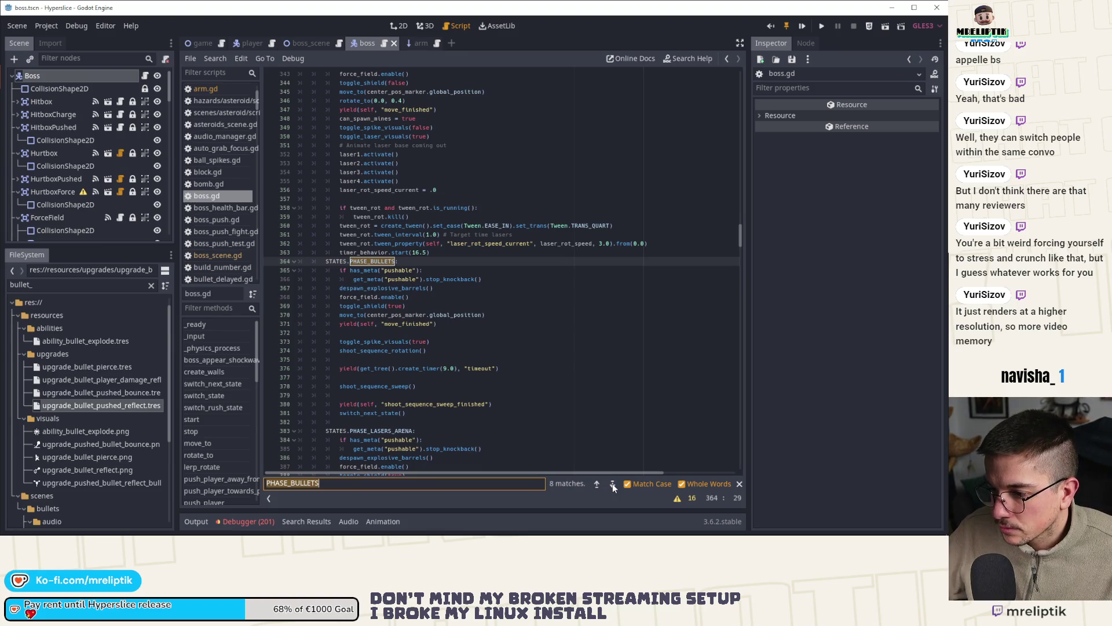
pyautogui.click(379, 351)
pyautogui.keyDown('ctrl'); pyautogui.click(379, 350); pyautogui.keyUp('ctrl')
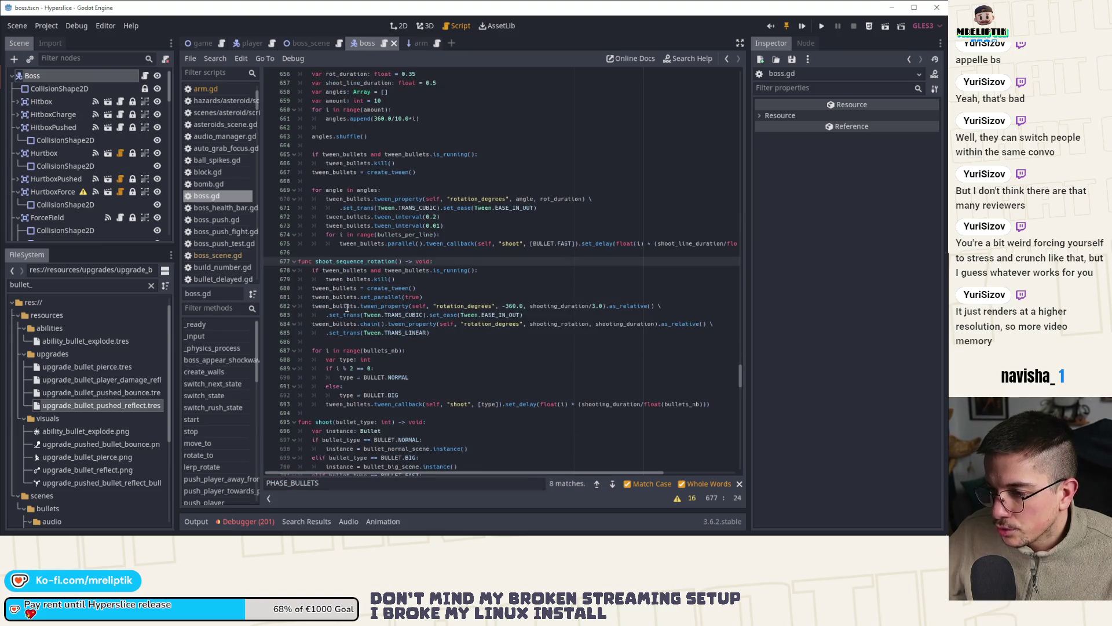
pyautogui.scroll(-1, 405, 306)
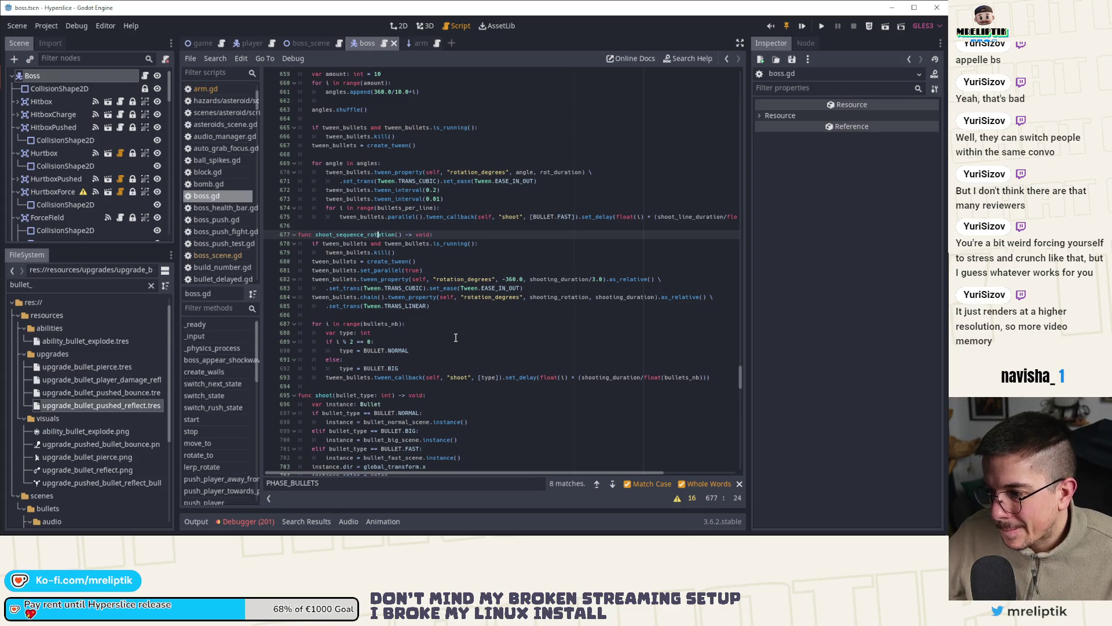
# Step: Duplicate the chained rotation tween block above itself
pyautogui.click(313, 297)
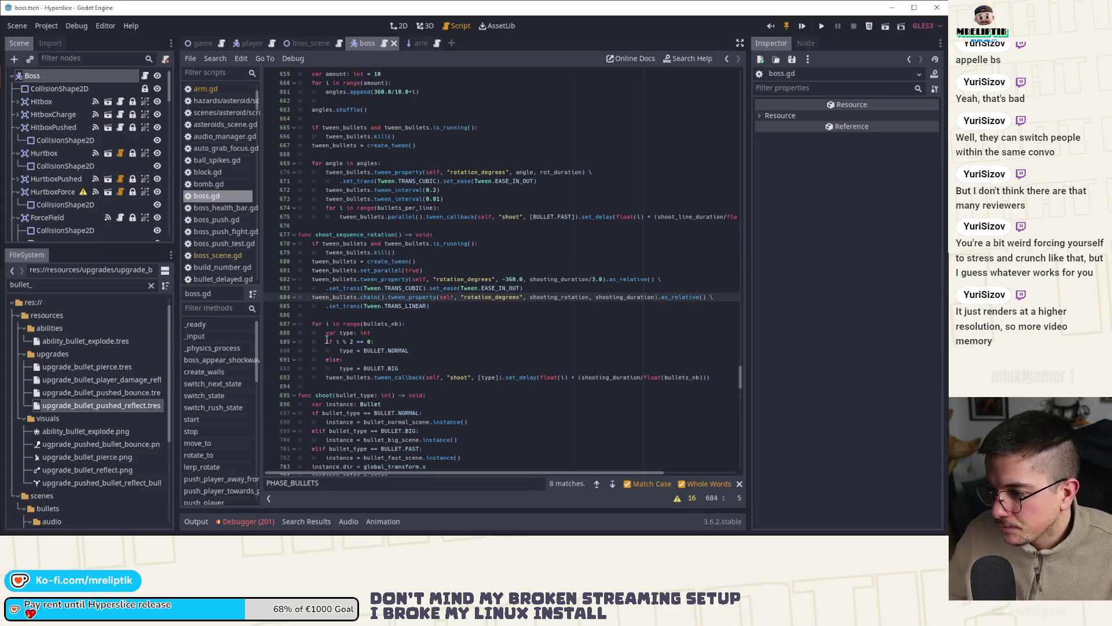
pyautogui.press('Return')
pyautogui.press('Return')
pyautogui.press('Return')
pyautogui.press('Up')
pyautogui.press('Up')
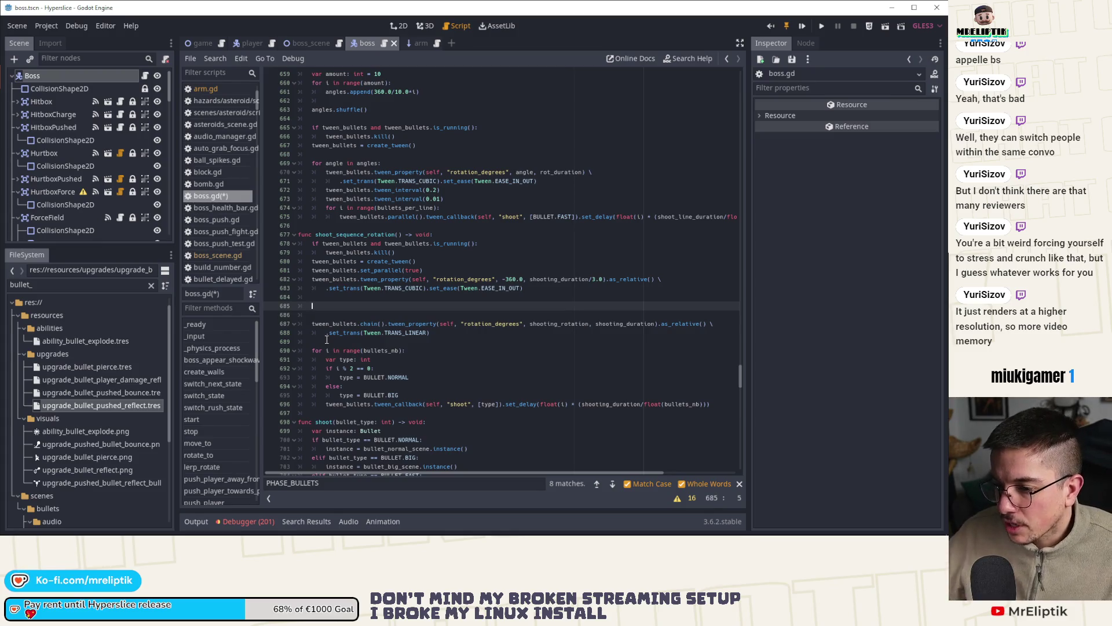
pyautogui.moveTo(452, 336); pyautogui.dragTo(301, 324)
pyautogui.hotkey('ctrl', 'c')
pyautogui.click(325, 306)
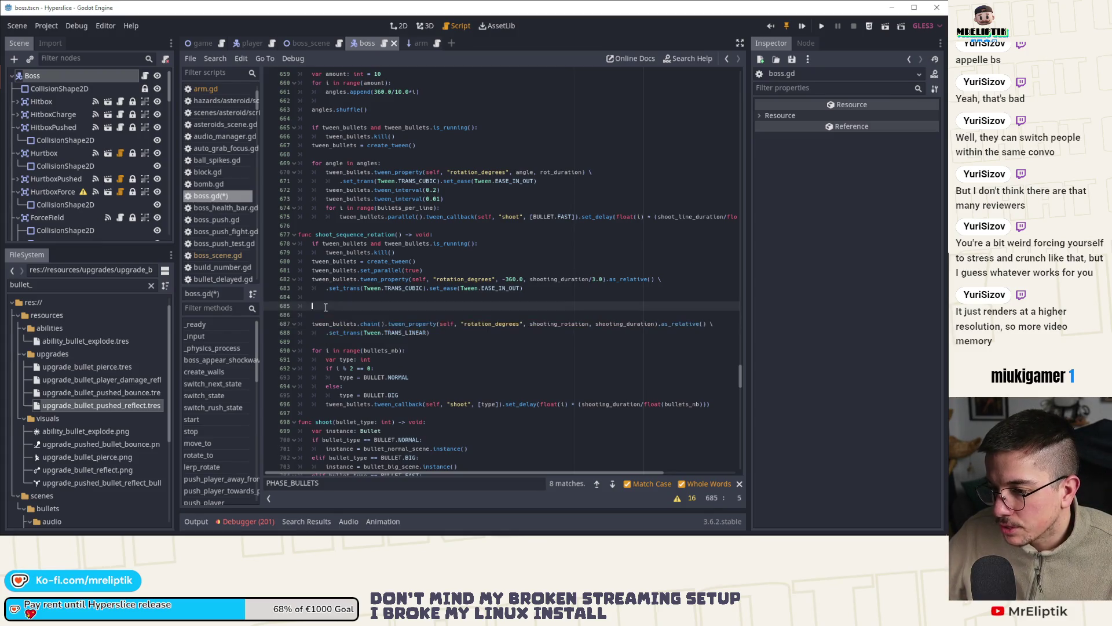
pyautogui.hotkey('ctrl', 'v')
# Step: Label the two blocks '# Simple 360.0' and '# Multiple rot' and save
pyautogui.click(346, 298)
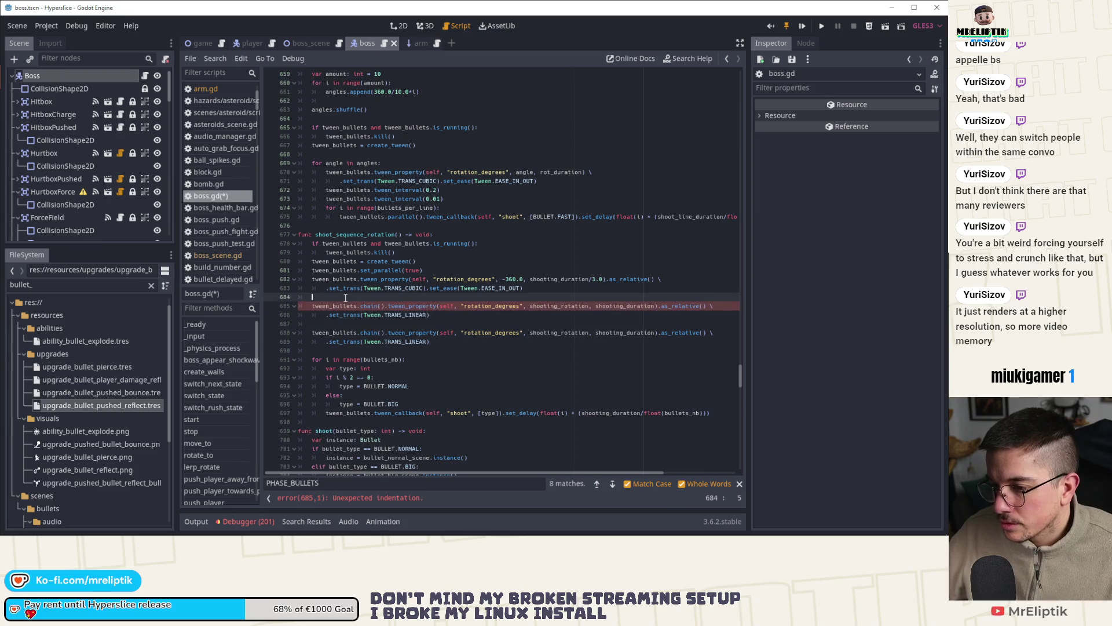
pyautogui.press('Return')
pyautogui.write('# Simple ')
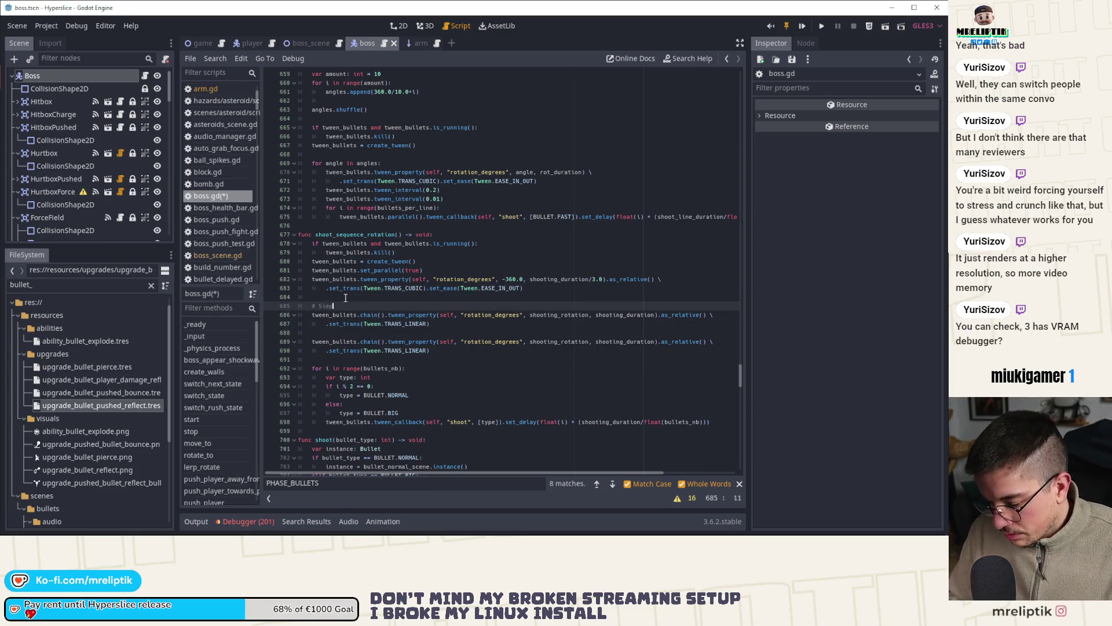
pyautogui.write('360.0')
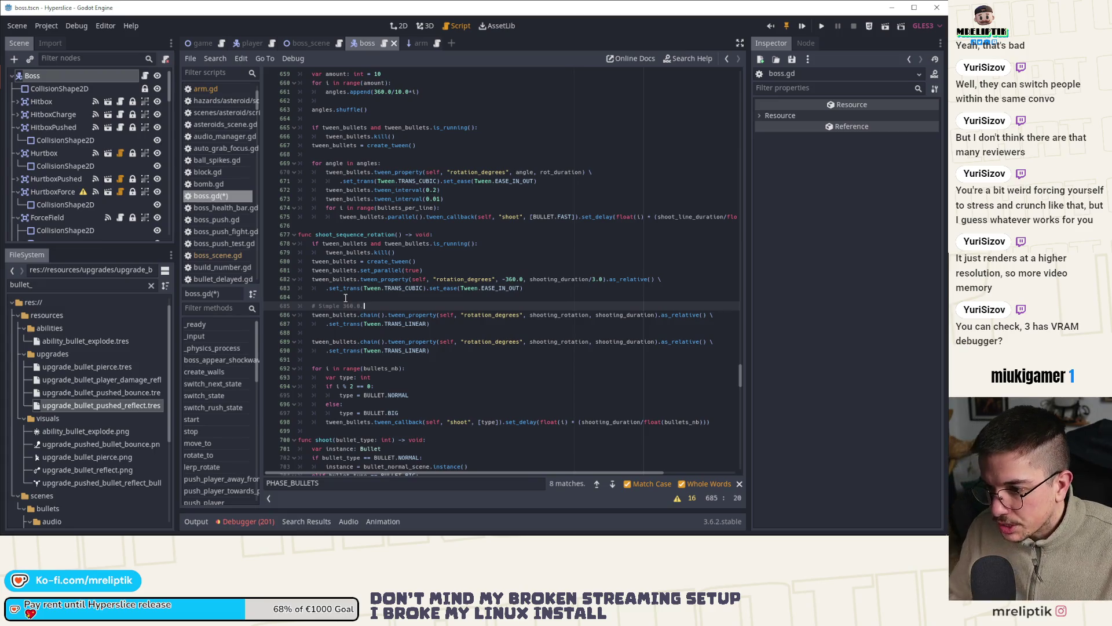
pyautogui.press('Down')
pyautogui.press('Down')
pyautogui.press('Down')
pyautogui.press('Return')
pyautogui.write('# ')
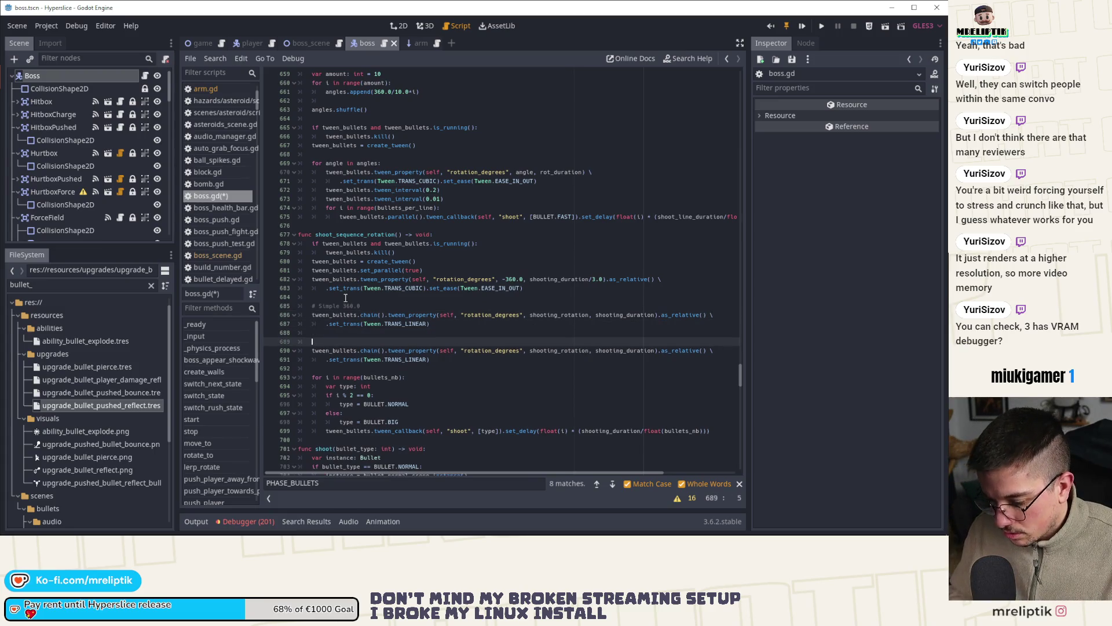
pyautogui.write('Multiple rot')
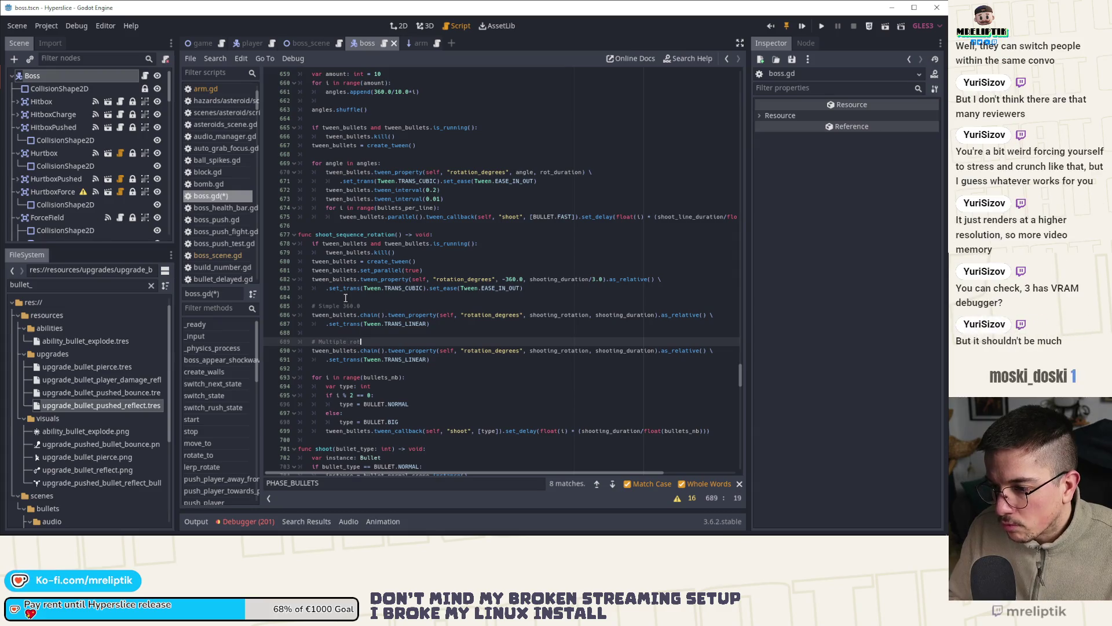
pyautogui.hotkey('ctrl', 's')
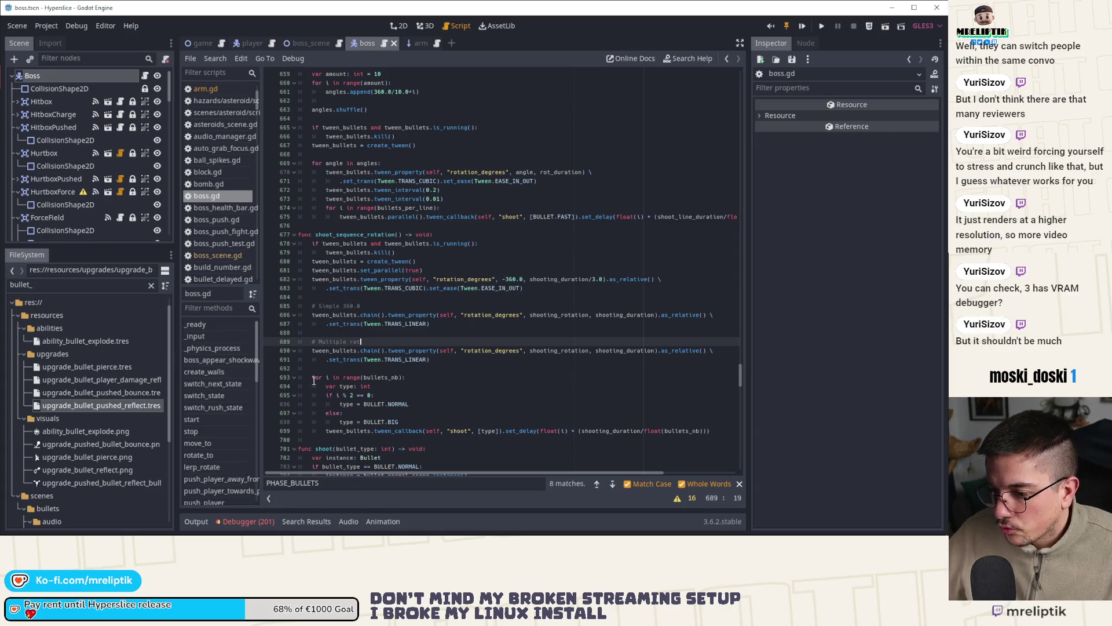
# Step: Copy the bullet-firing for loop into the Simple 360.0 section
pyautogui.moveTo(313, 377)
pyautogui.mouseDown()
pyautogui.moveTo(570, 431)
pyautogui.moveTo(710, 431)
pyautogui.mouseUp()
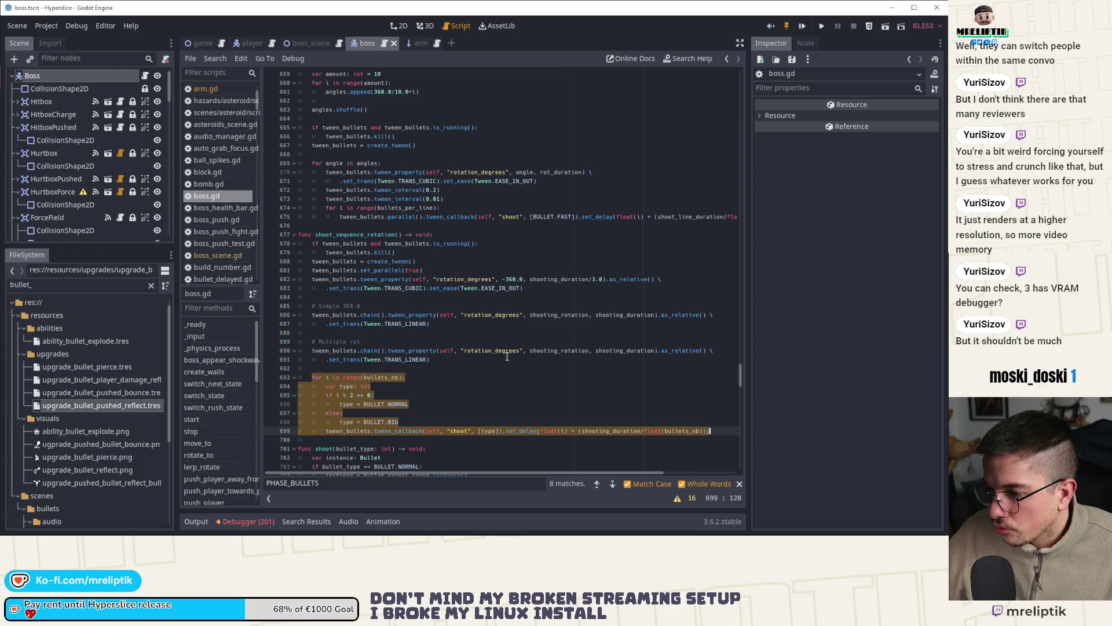
pyautogui.hotkey('ctrl', 'c')
pyautogui.click(447, 329)
pyautogui.press('Return')
pyautogui.press('Return')
pyautogui.press('Up')
pyautogui.hotkey('ctrl', 'v')
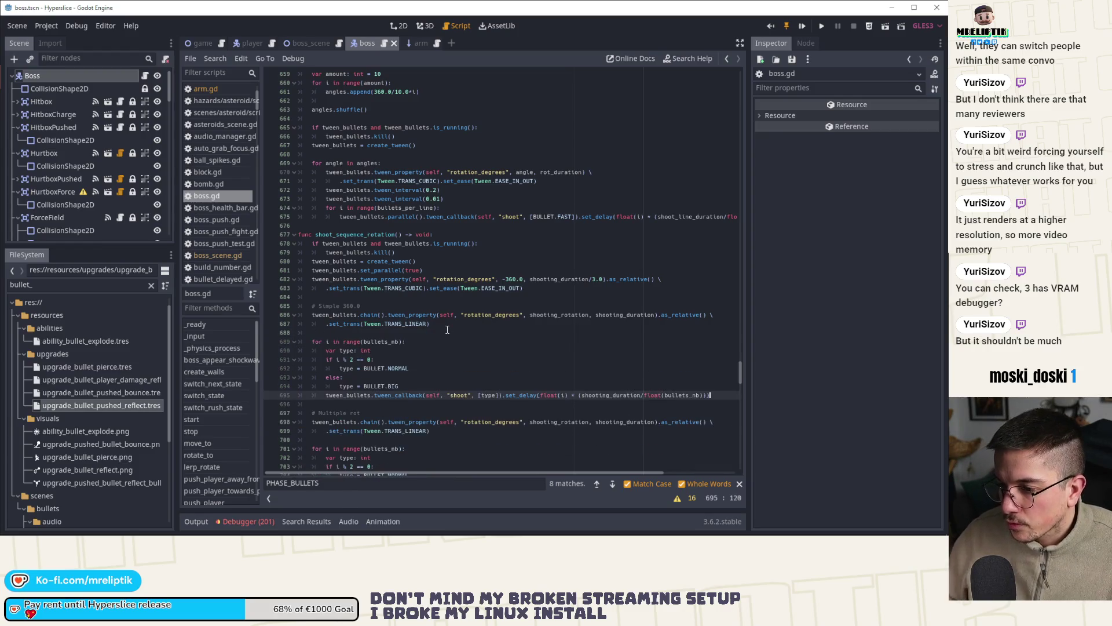
# Step: Make the copied loop use a local bullets count of 60 instead of bullets_nb
pyautogui.doubleClick(382, 341)
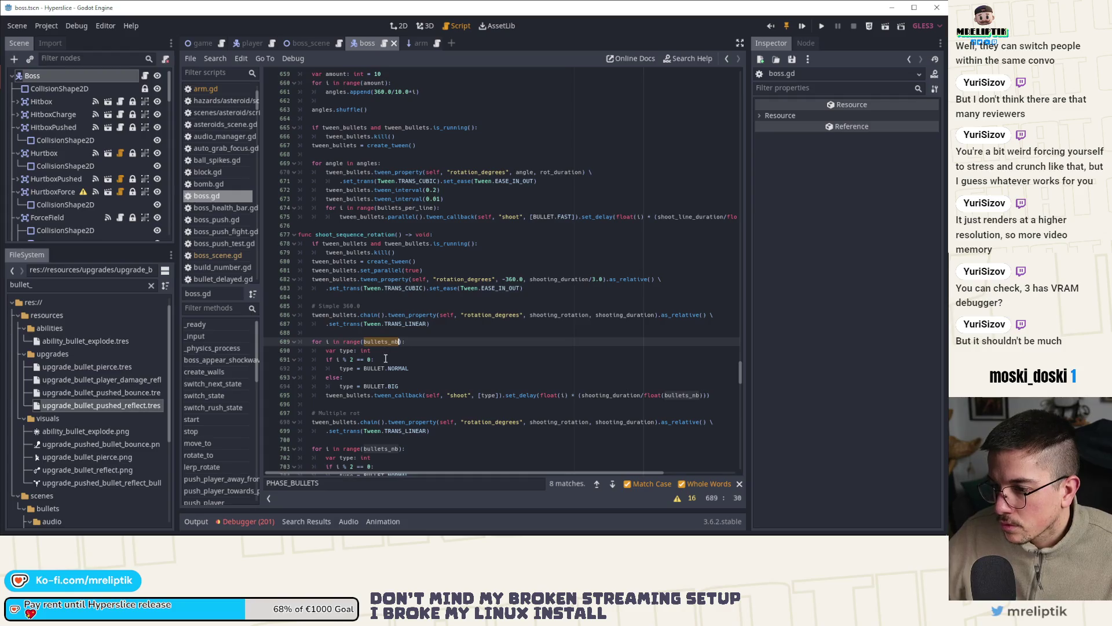
pyautogui.scroll(1, 390, 362)
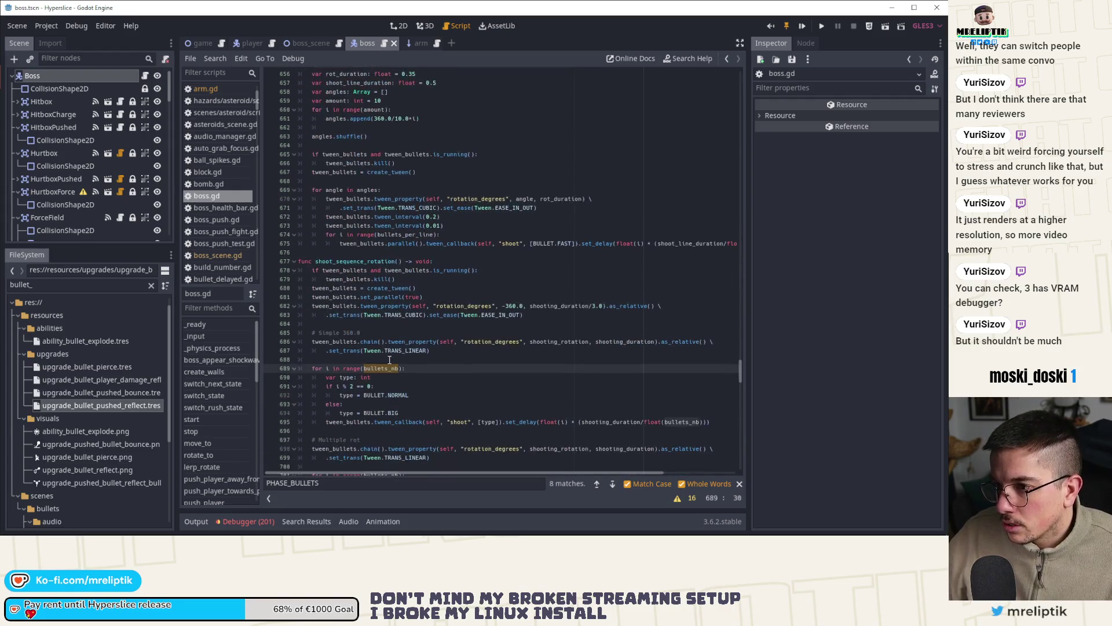
pyautogui.click(61, 76)
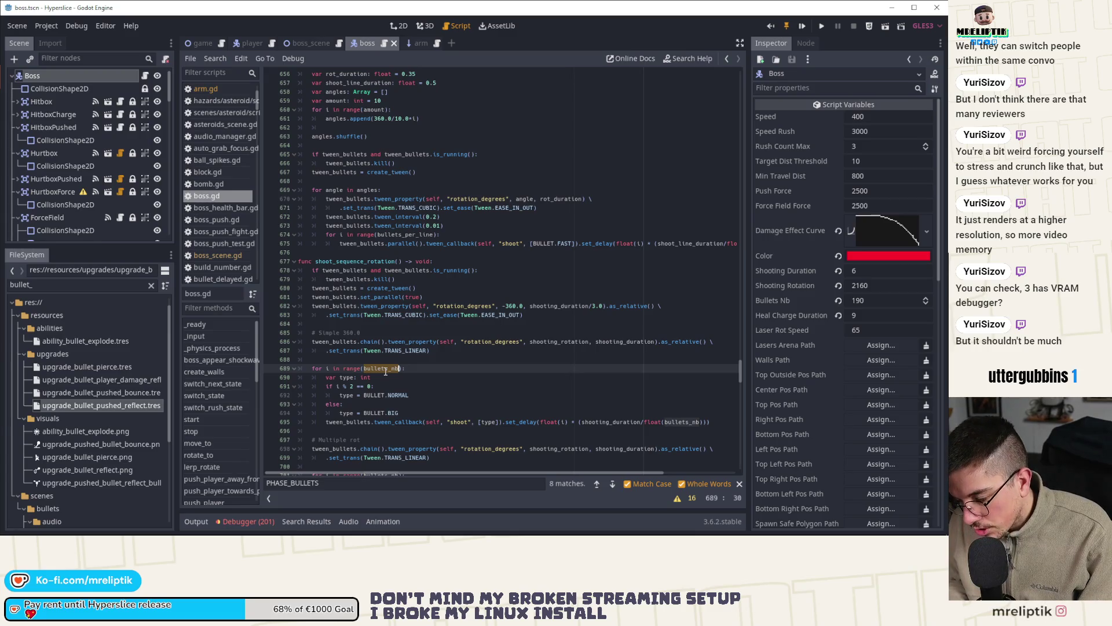
pyautogui.write('60')
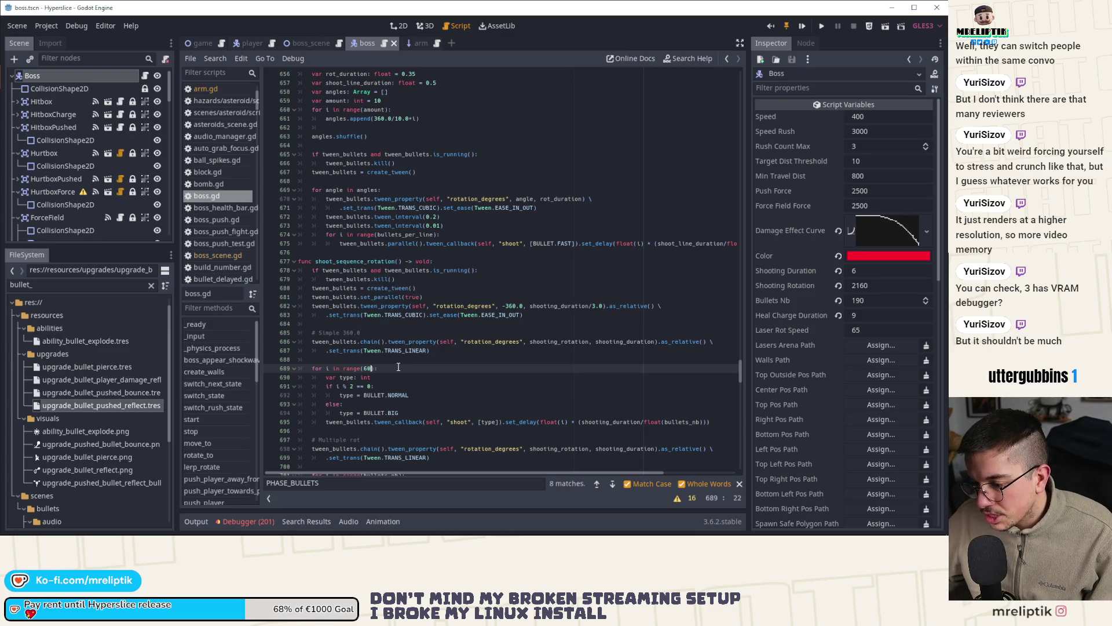
pyautogui.scroll(-2, 423, 374)
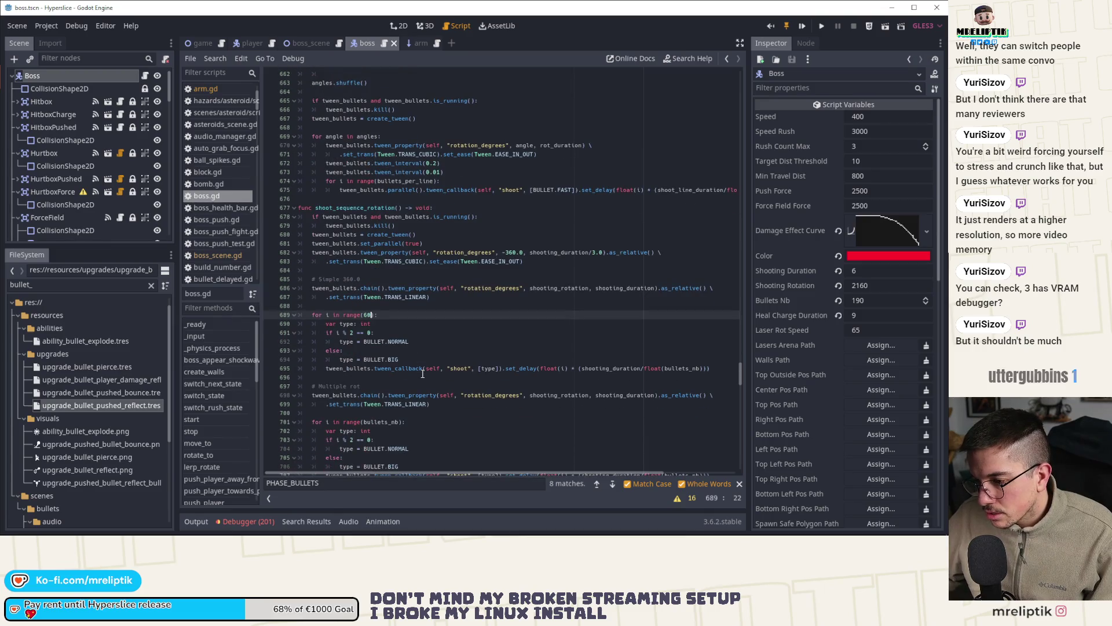
pyautogui.scroll(-2, 400, 288)
pyautogui.hotkey('ctrl', 'z')
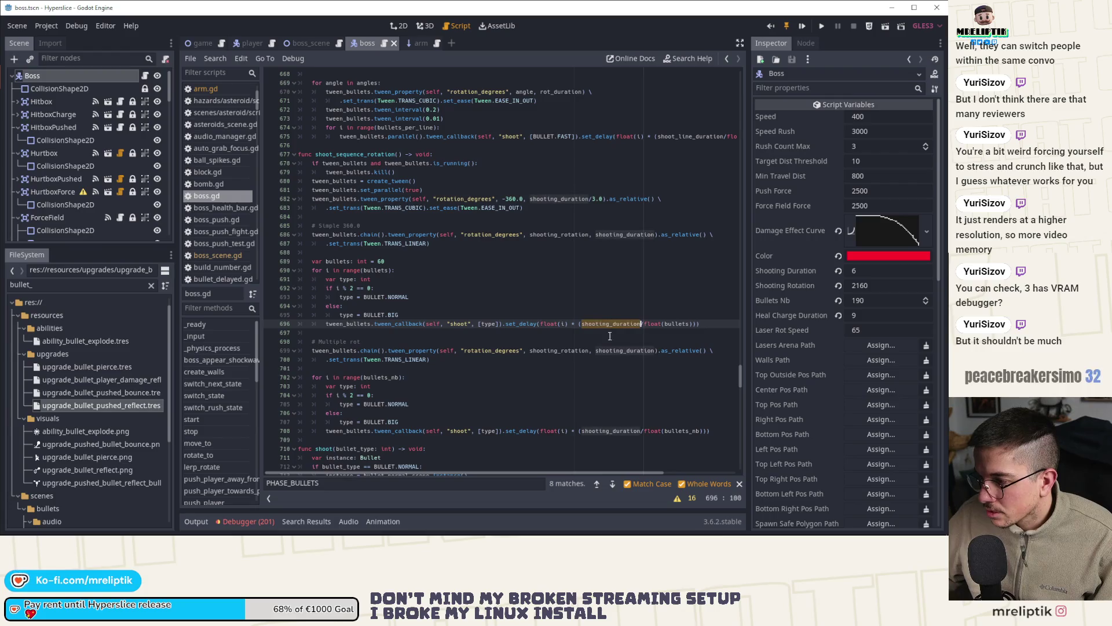
pyautogui.click(639, 324)
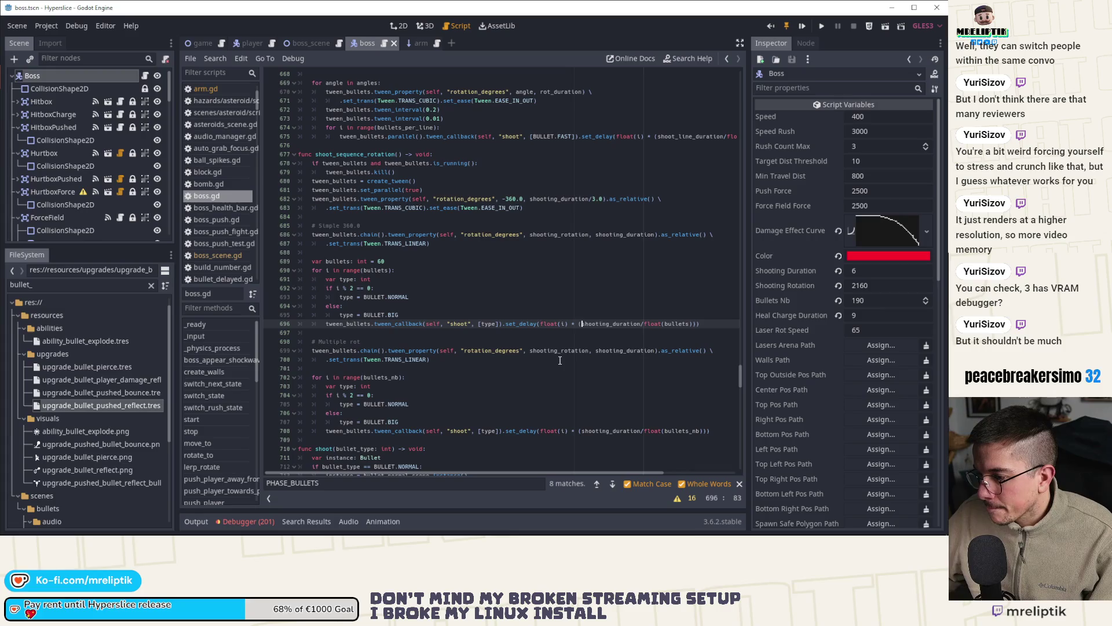
pyautogui.doubleClick(626, 235)
pyautogui.click(405, 226)
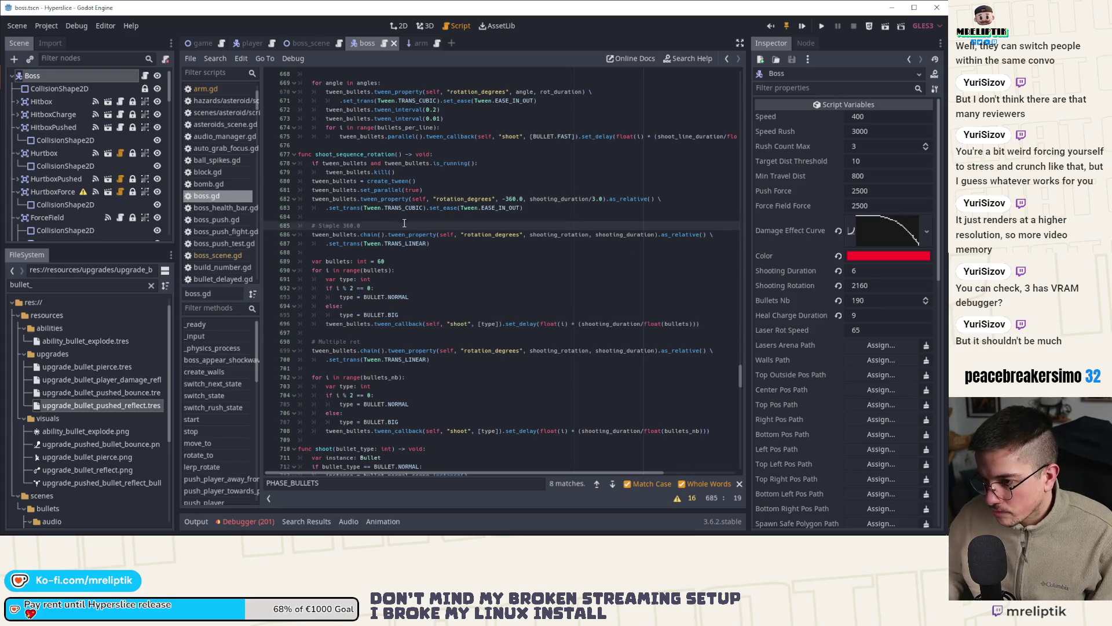
# Step: Add 'var duration: float = 2.0' and use it in place of shooting_rotation and shooting_duration
pyautogui.press('Return')
pyautogui.write('var duration')
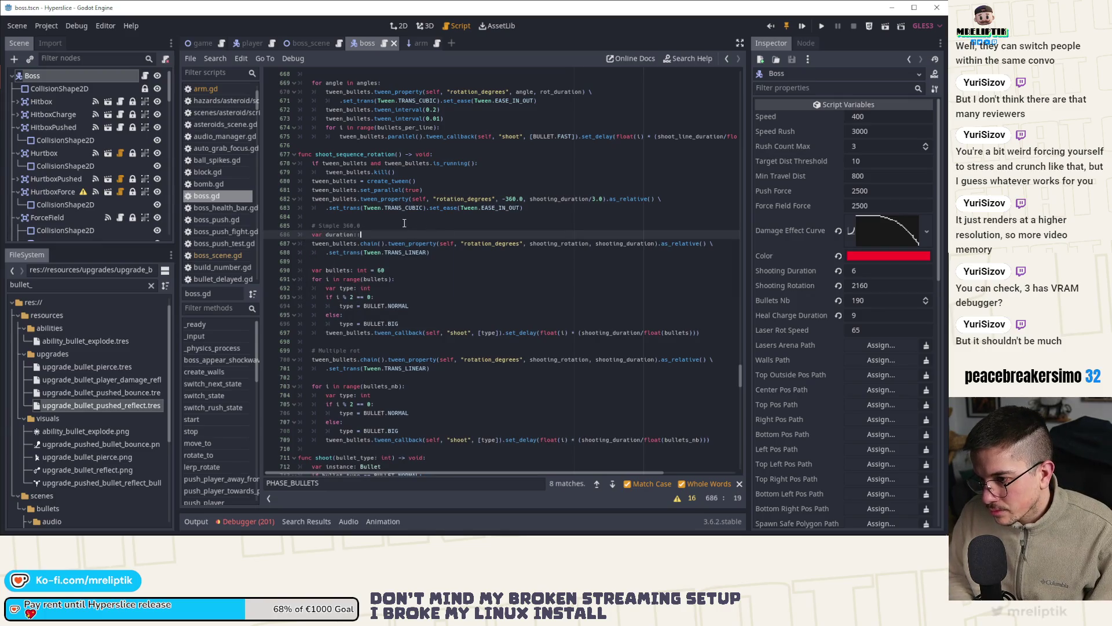
pyautogui.write(': float = ')
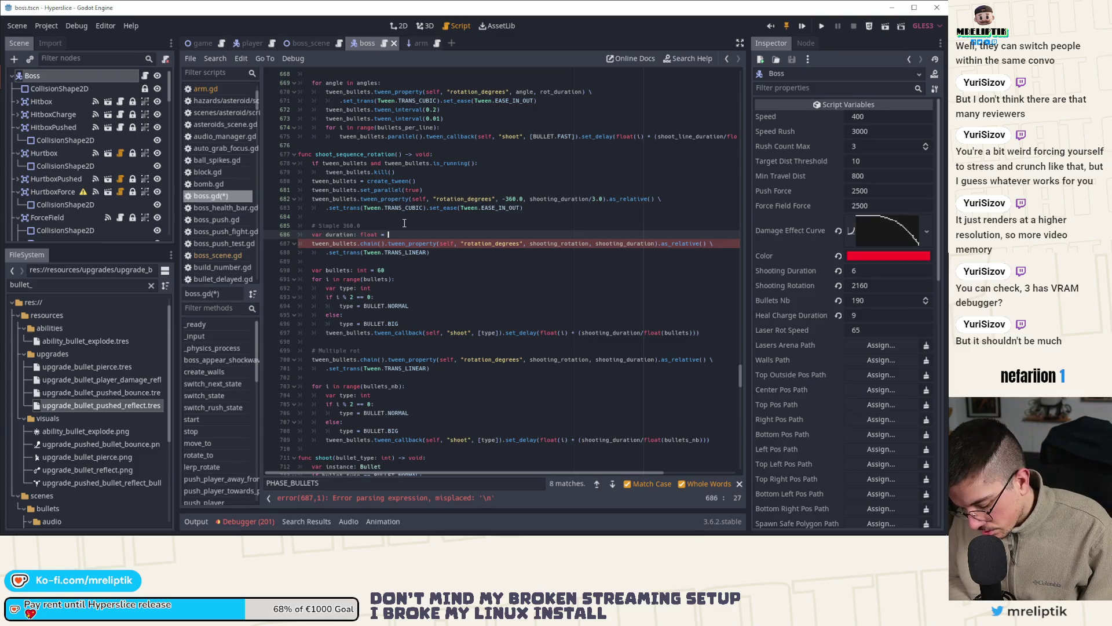
pyautogui.write('2.0')
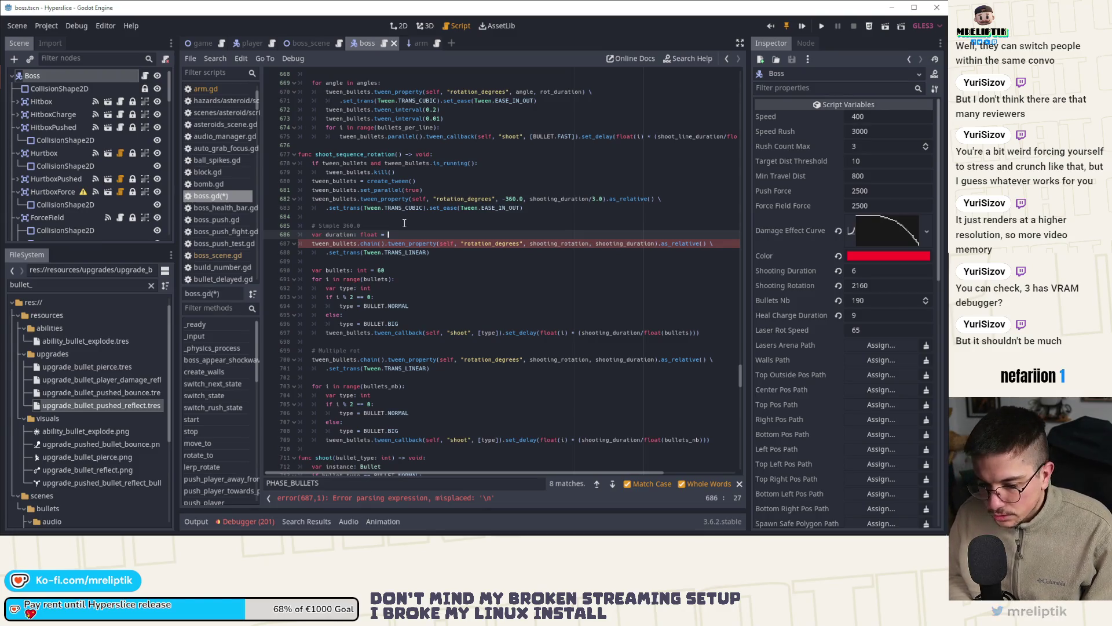
pyautogui.hotkey('ctrl', 's')
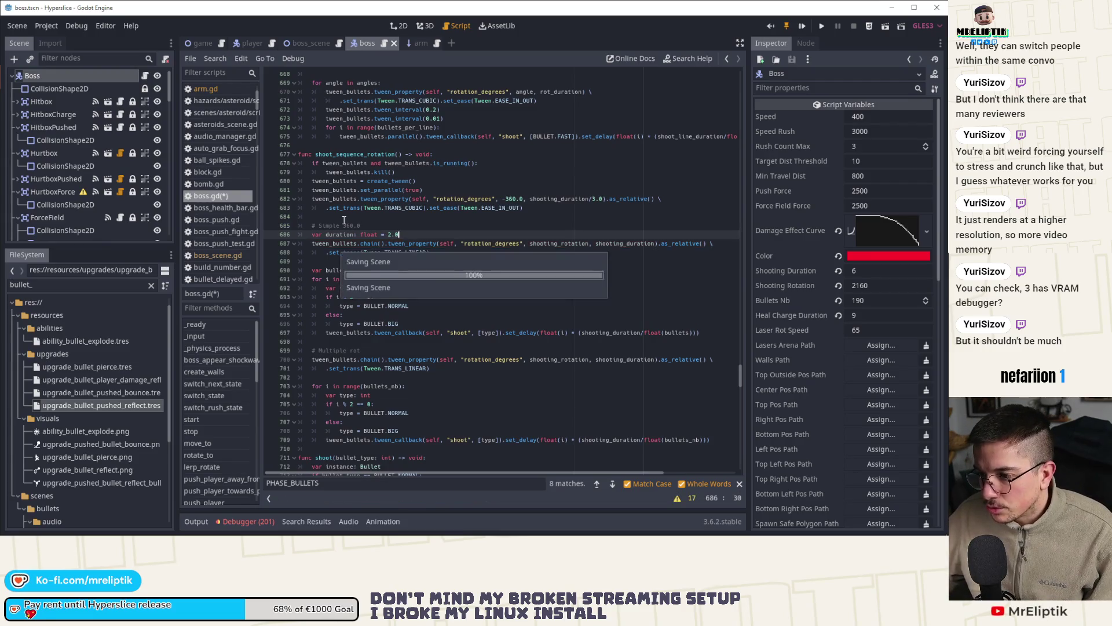
pyautogui.doubleClick(544, 244)
pyautogui.hotkey('ctrl', 'v')
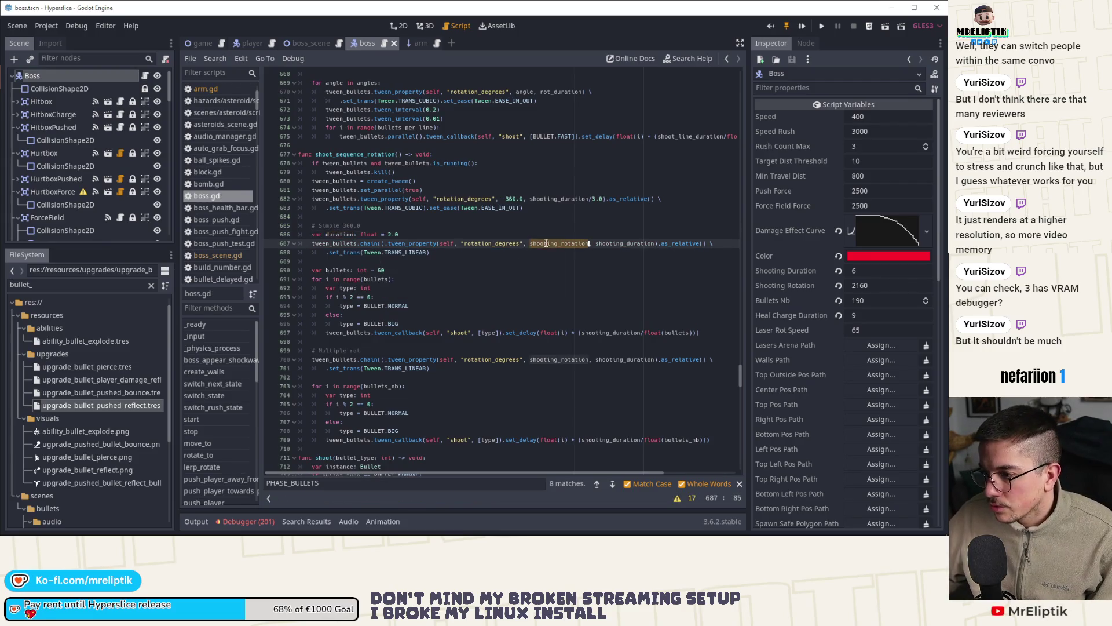
pyautogui.doubleClick(596, 332)
pyautogui.hotkey('ctrl', 'v')
pyautogui.hotkey('ctrl', 's')
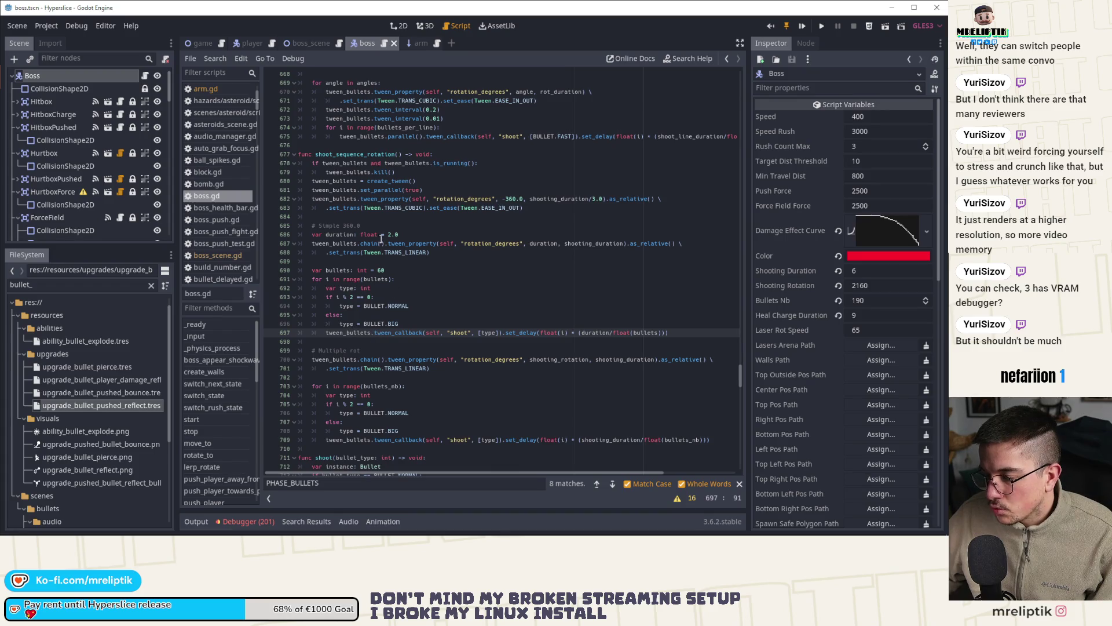
# Step: Add tween_bullets.chain().tween_interval(0.5) after the firing loop, removing a stray duplicate line
pyautogui.scroll(-2, 369, 244)
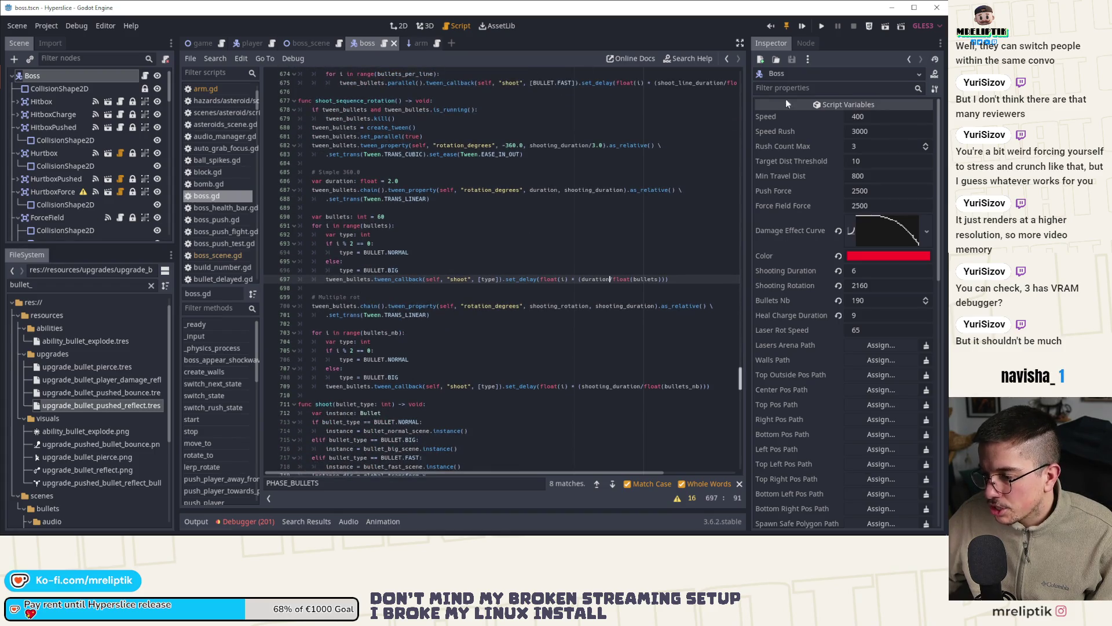
pyautogui.click(349, 288)
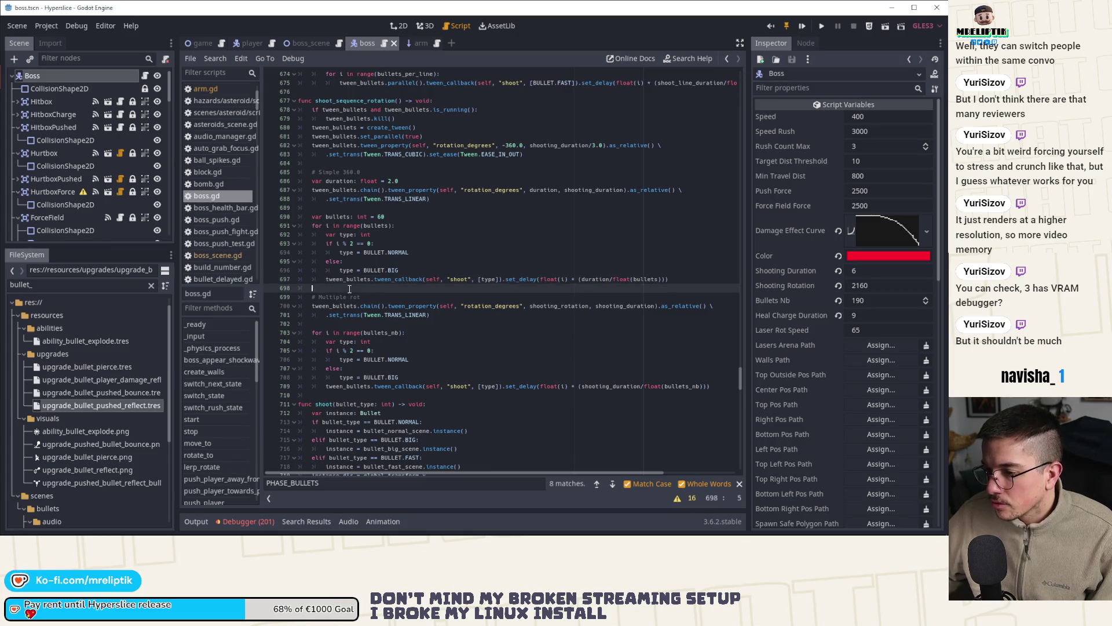
pyautogui.press('Return')
pyautogui.press('Return')
pyautogui.press('Up')
pyautogui.write('twee')
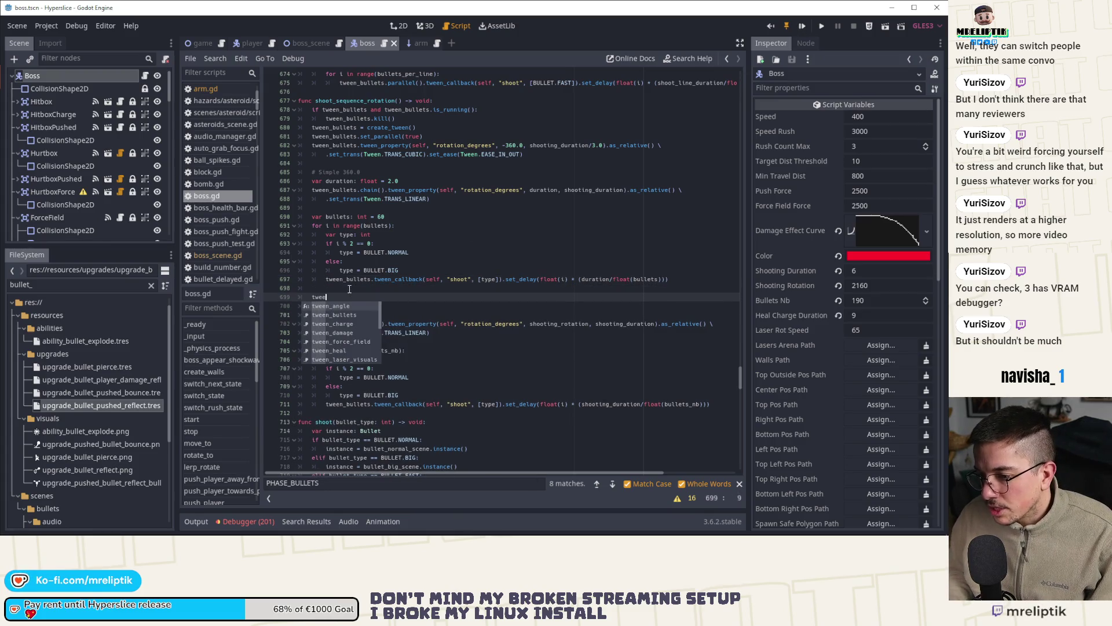
pyautogui.press('Escape')
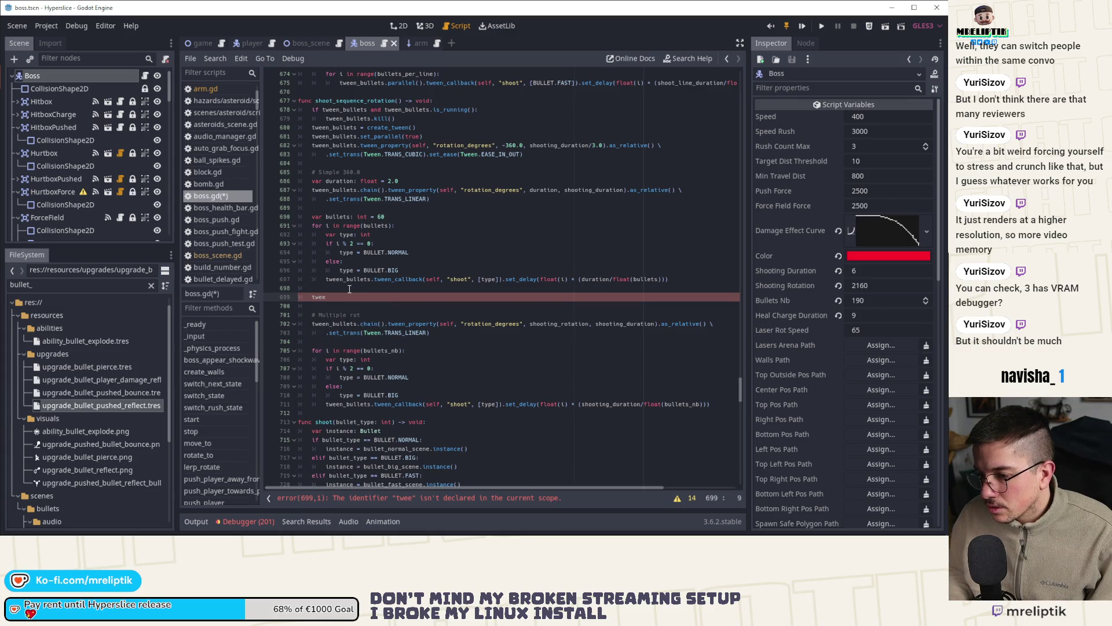
pyautogui.write('ncb')
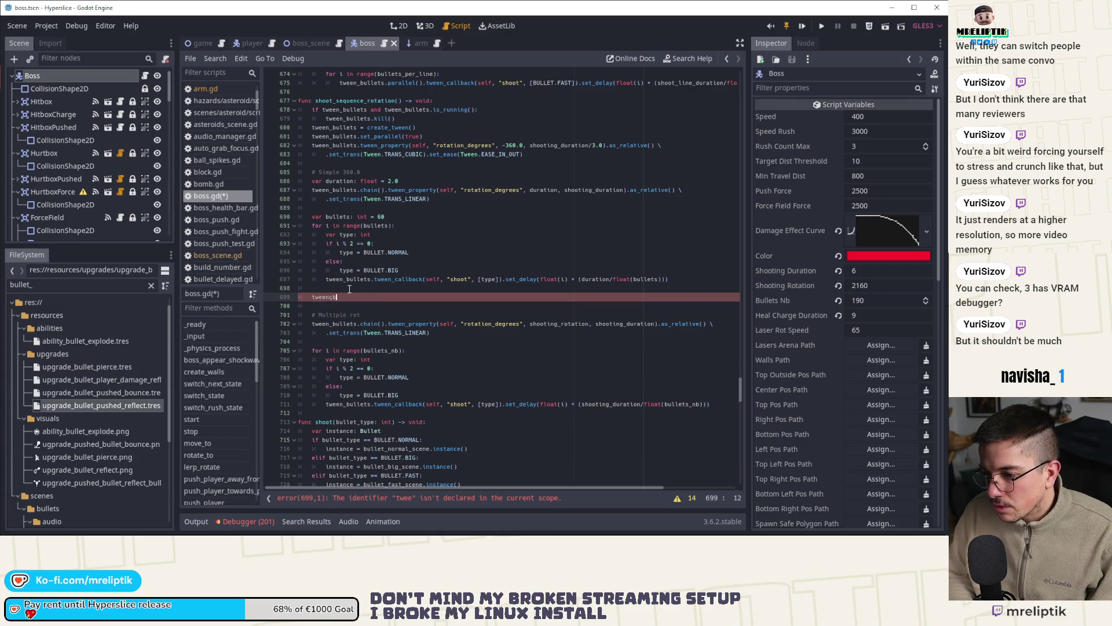
pyautogui.write('_buk')
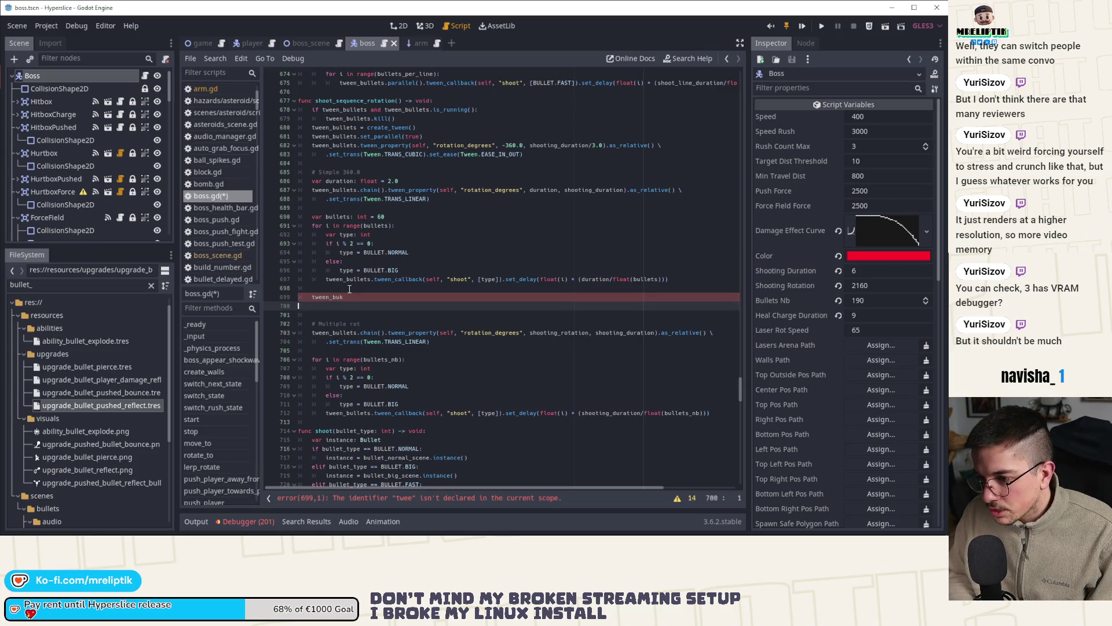
pyautogui.write('llets.chain().')
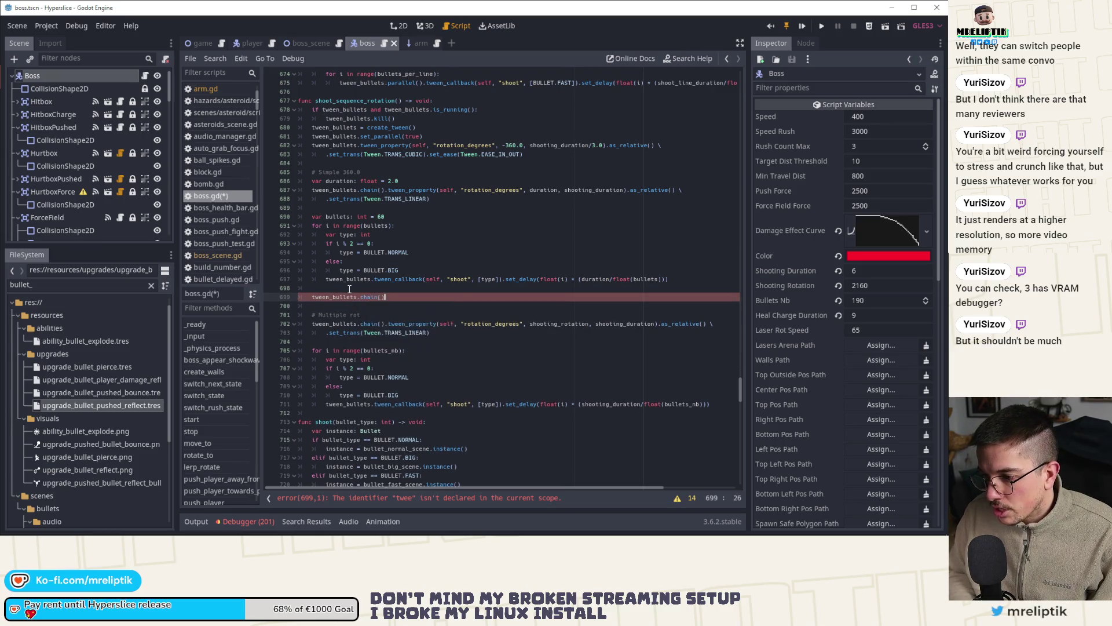
pyautogui.write('tween_interval(')
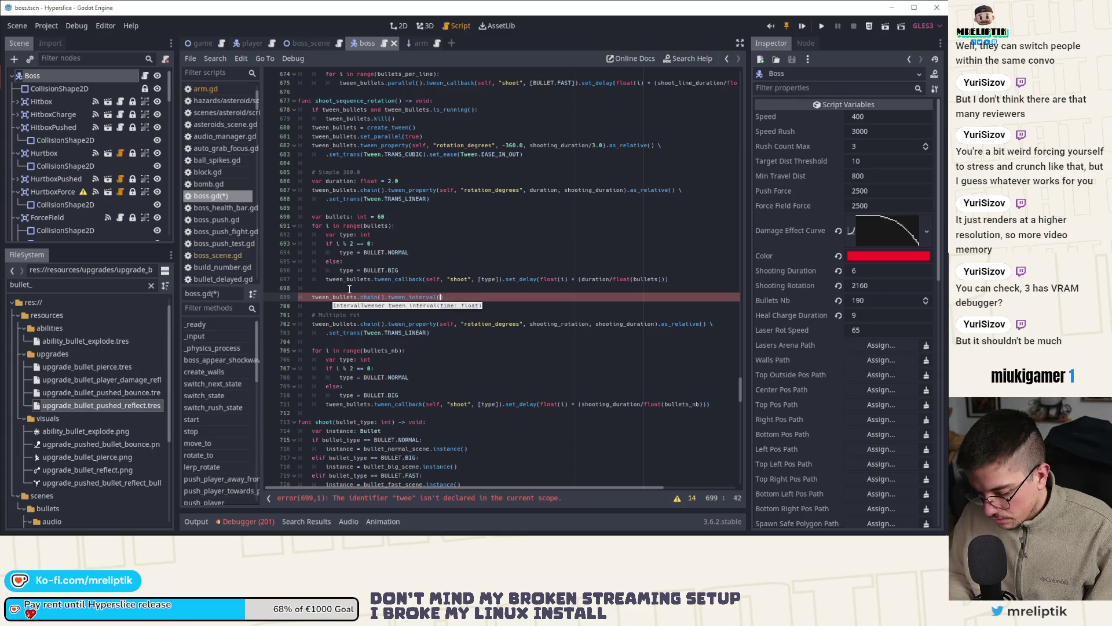
pyautogui.write('0.5')
pyautogui.hotkey('ctrl', 'b')
pyautogui.hotkey('alt', 'Down')
pyautogui.hotkey('alt', 'Down')
pyautogui.hotkey('alt', 'Down')
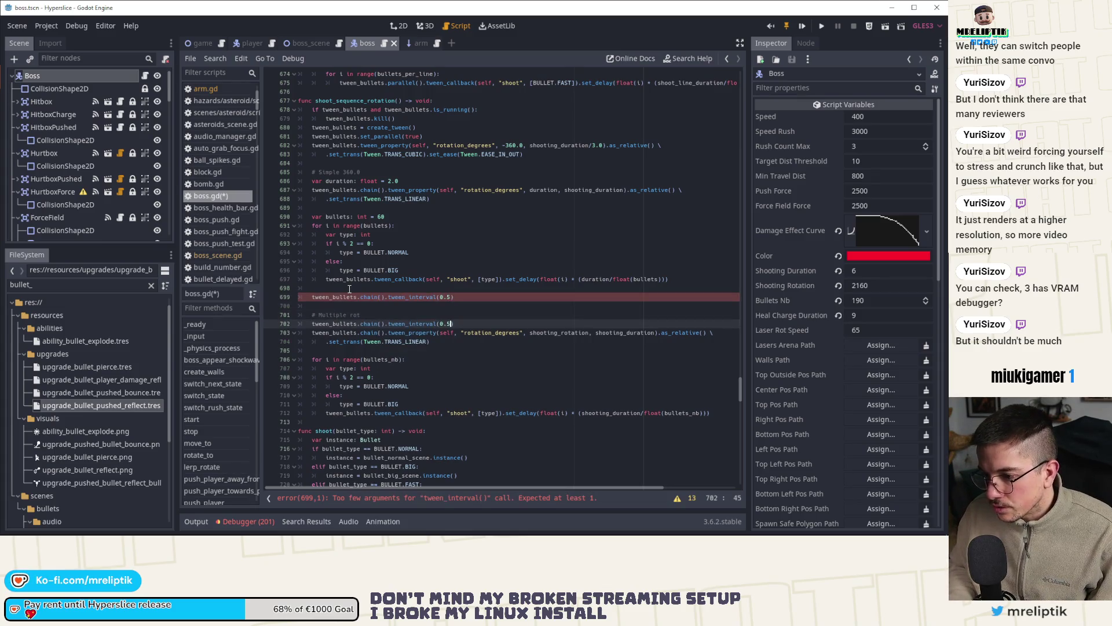
pyautogui.hotkey('alt', 'Down')
pyautogui.hotkey('alt', 'Down')
pyautogui.hotkey('alt', 'Down')
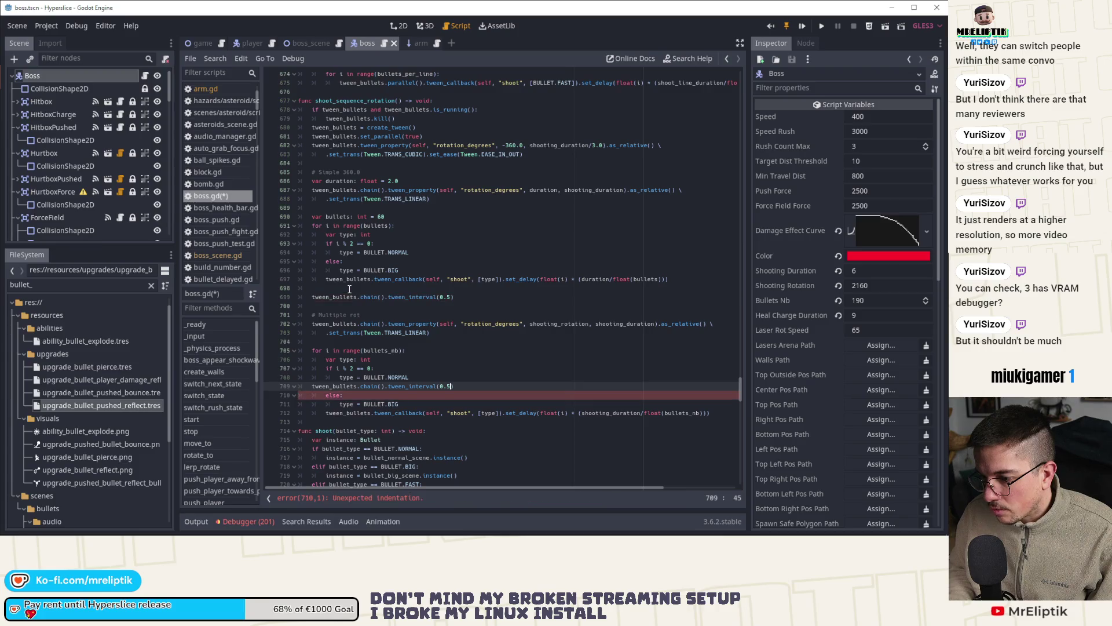
pyautogui.hotkey('alt', 'Down')
pyautogui.hotkey('alt', 'Down')
pyautogui.hotkey('alt', 'Down')
pyautogui.hotkey('ctrl', 'shift', 'k')
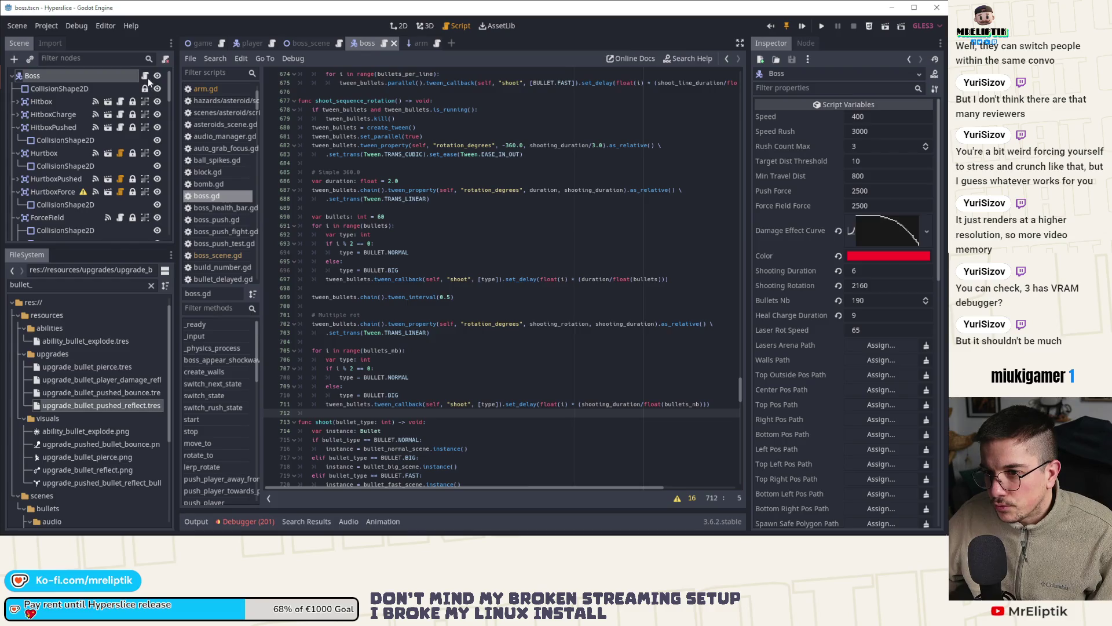
pyautogui.scroll(3, 384, 169)
# Step: Change the create_timer after shoot_sequence_rotation from 9.0 to 11.0 and save
pyautogui.doubleClick(359, 181)
pyautogui.hotkey('ctrl', 'f')
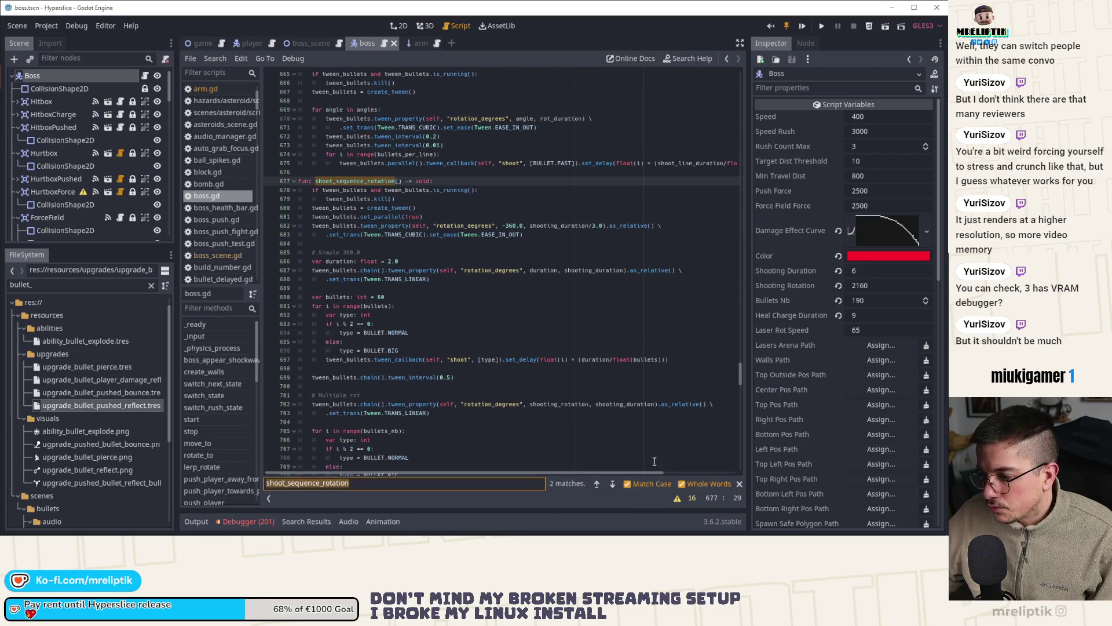
pyautogui.click(611, 484)
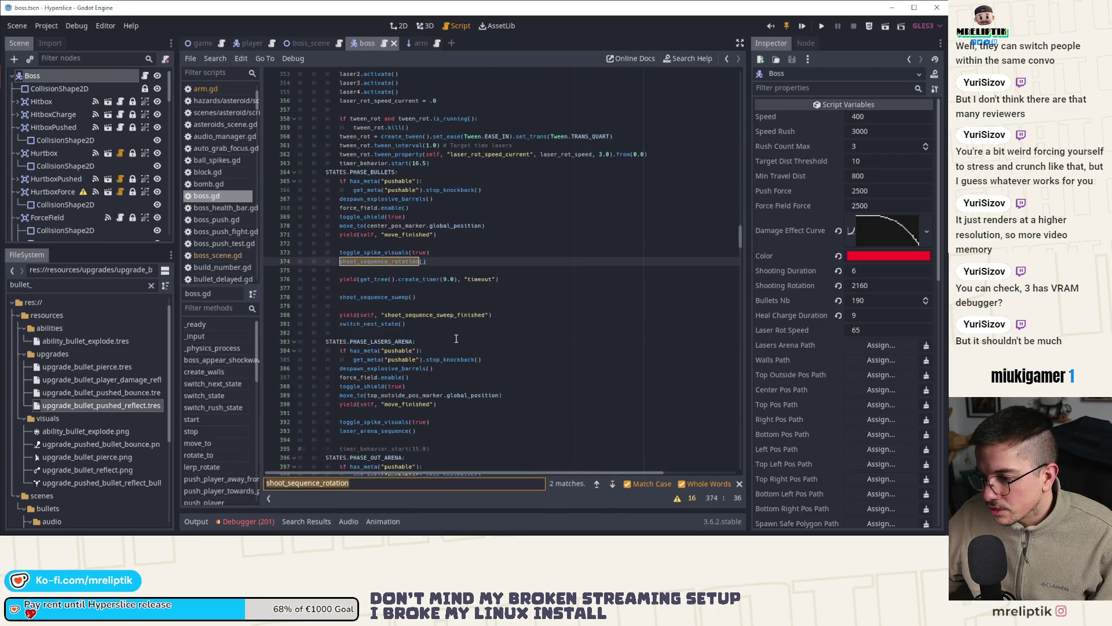
pyautogui.click(445, 279)
pyautogui.press('Delete')
pyautogui.press('Delete')
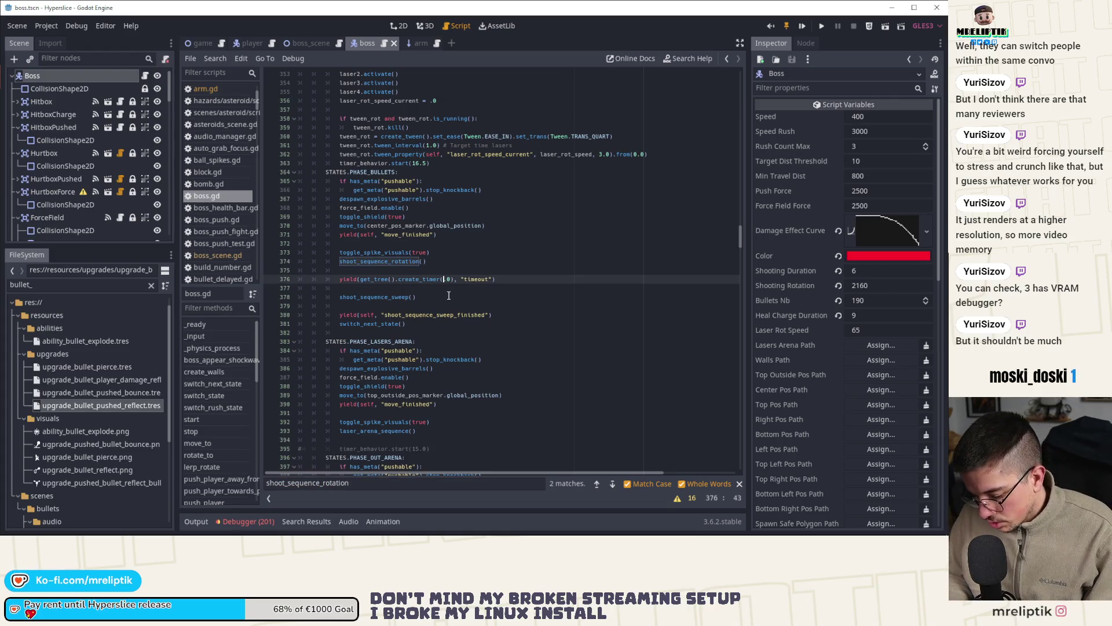
pyautogui.write('11.')
pyautogui.hotkey('ctrl', 's')
# Step: Add a # TODO comment about tweening the two sequences and run the game with F5
pyautogui.click(420, 271)
pyautogui.press('Return')
pyautogui.write('# TODO: use a signal')
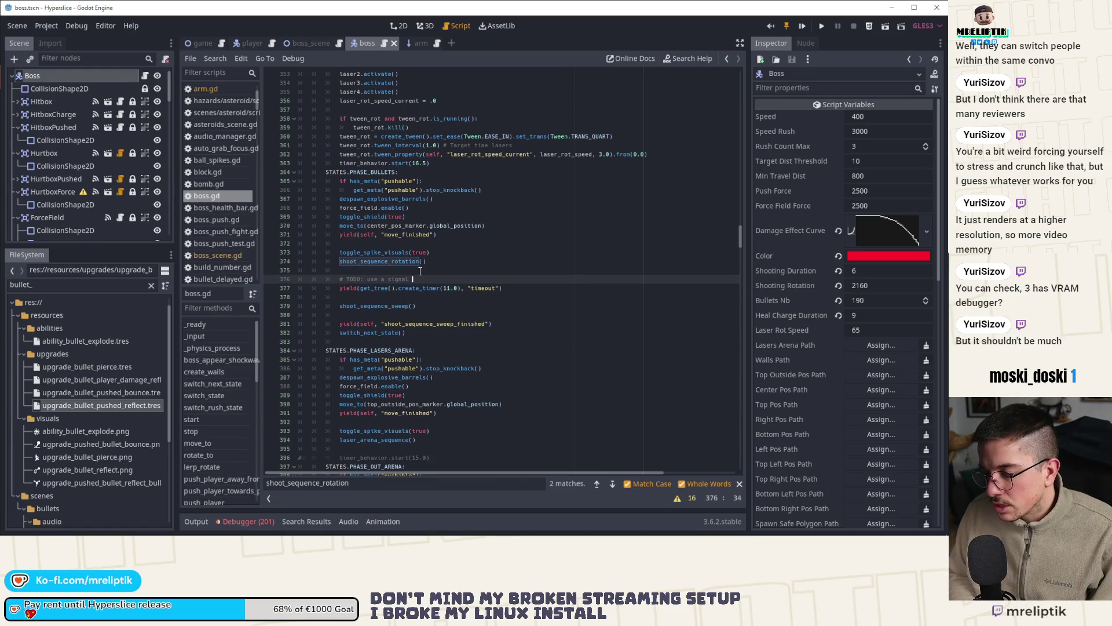
pyautogui.write(' or tween th')
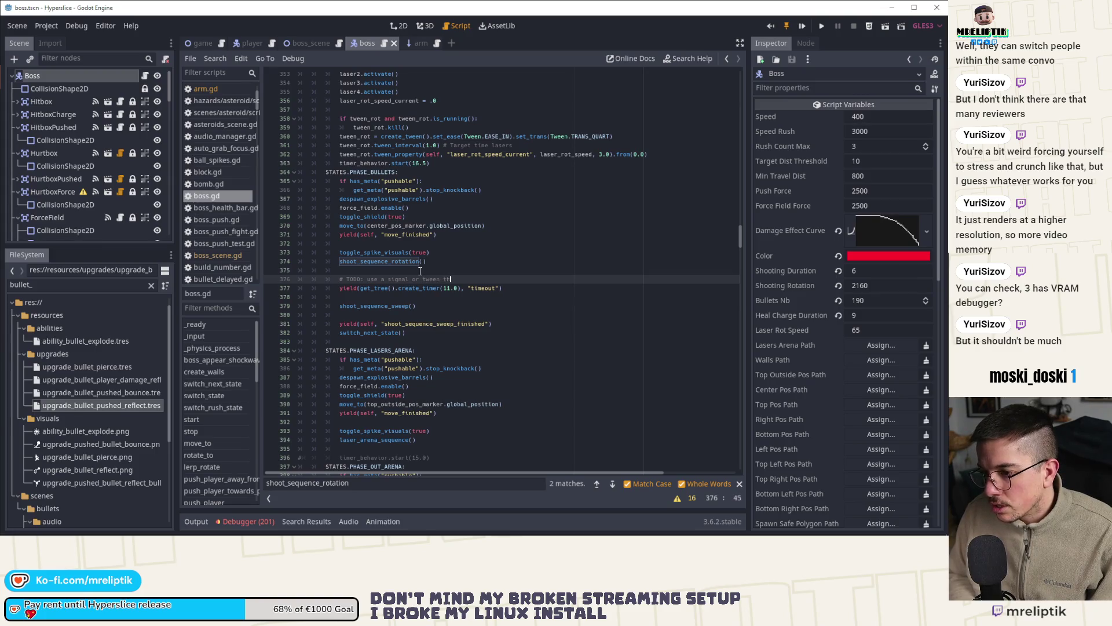
pyautogui.write('e two te two sequences')
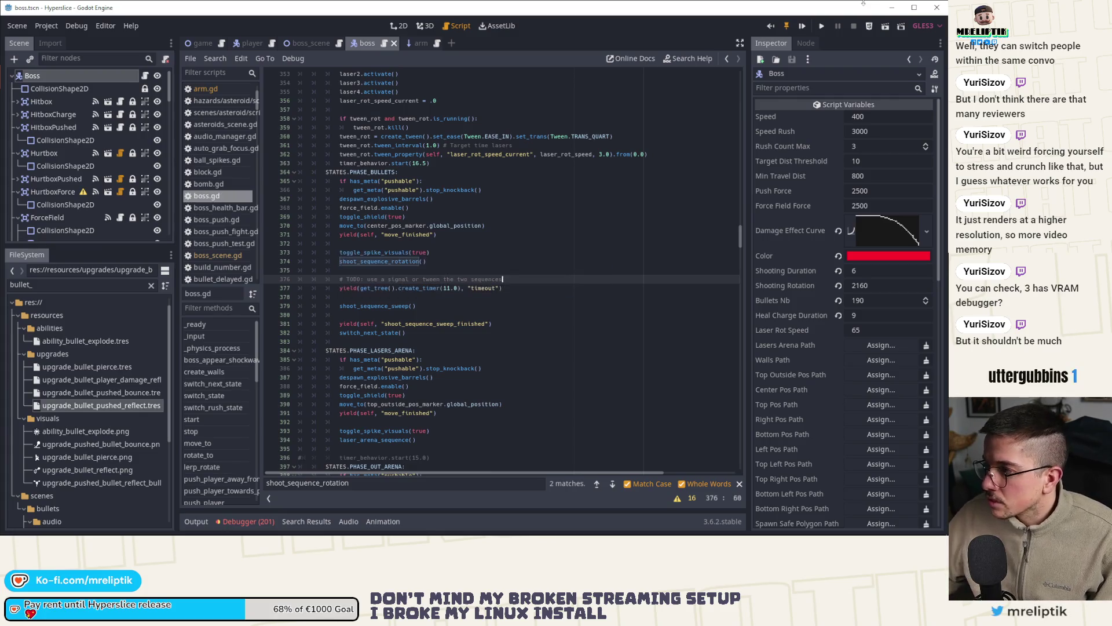
pyautogui.press('F5')
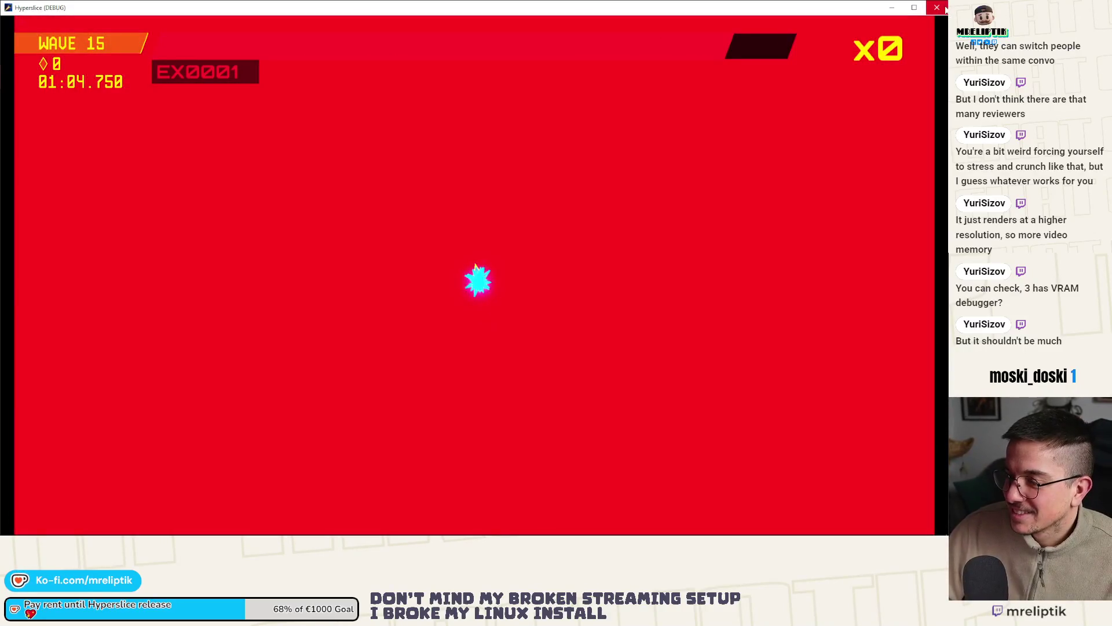
# Step: Playtest the reworked Wave 15 boss bullet spiral, then close the game window
pyautogui.click(945, 8)
# Step: Navigate boss.gd through the methods list to the shoot_sequence_sweep function
pyautogui.click(506, 271)
pyautogui.scroll(8, 515, 280)
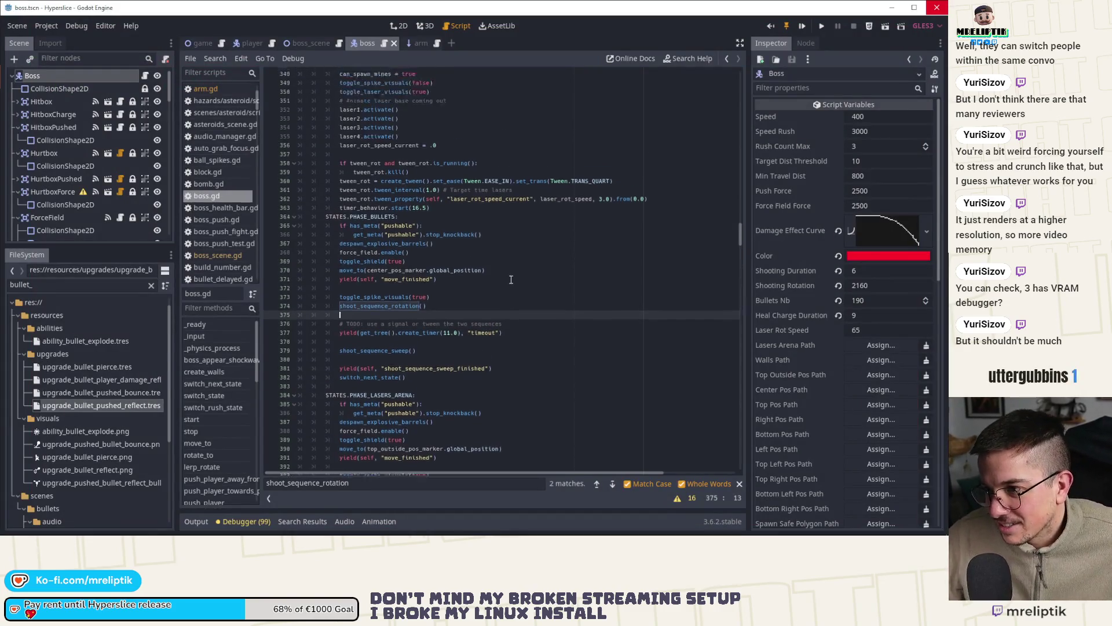
pyautogui.scroll(6, 516, 289)
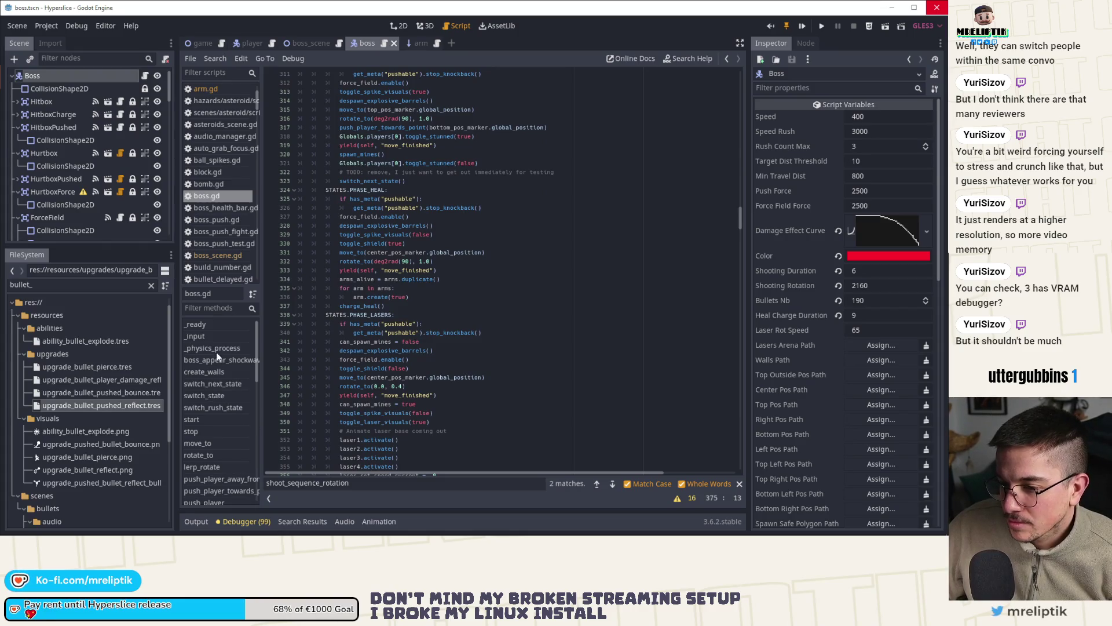
pyautogui.scroll(-2, 226, 399)
pyautogui.click(228, 414)
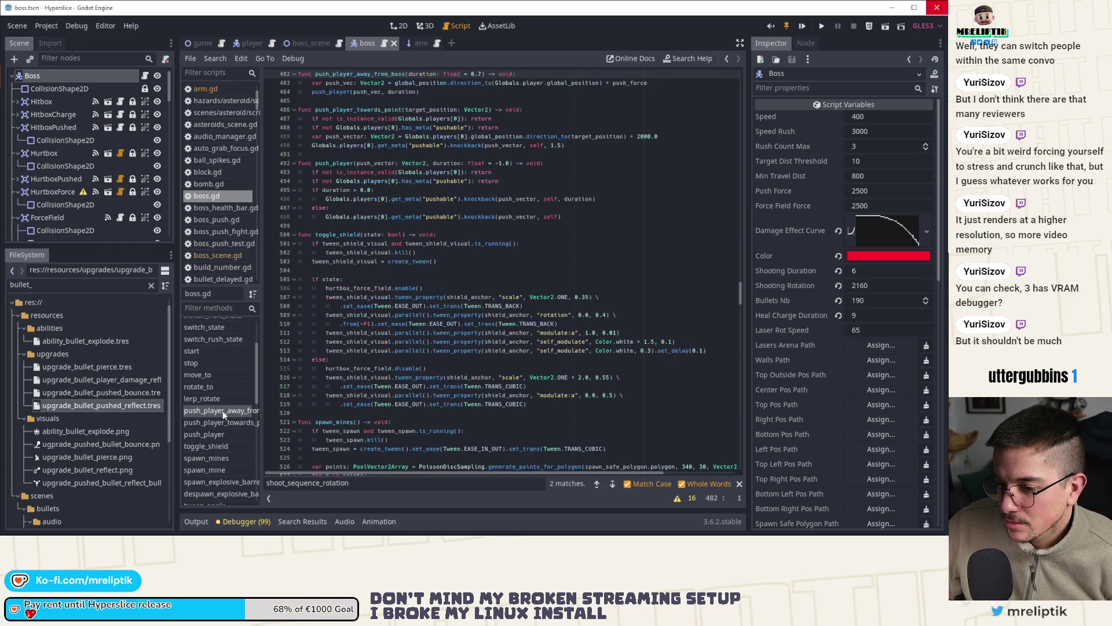
pyautogui.scroll(-5, 224, 435)
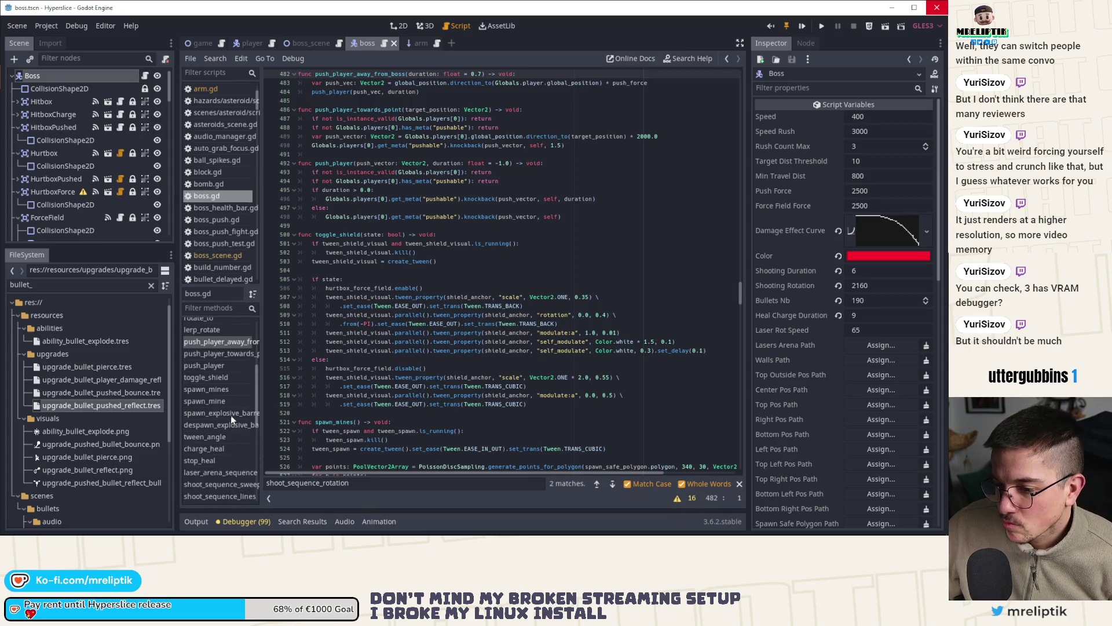
pyautogui.click(220, 395)
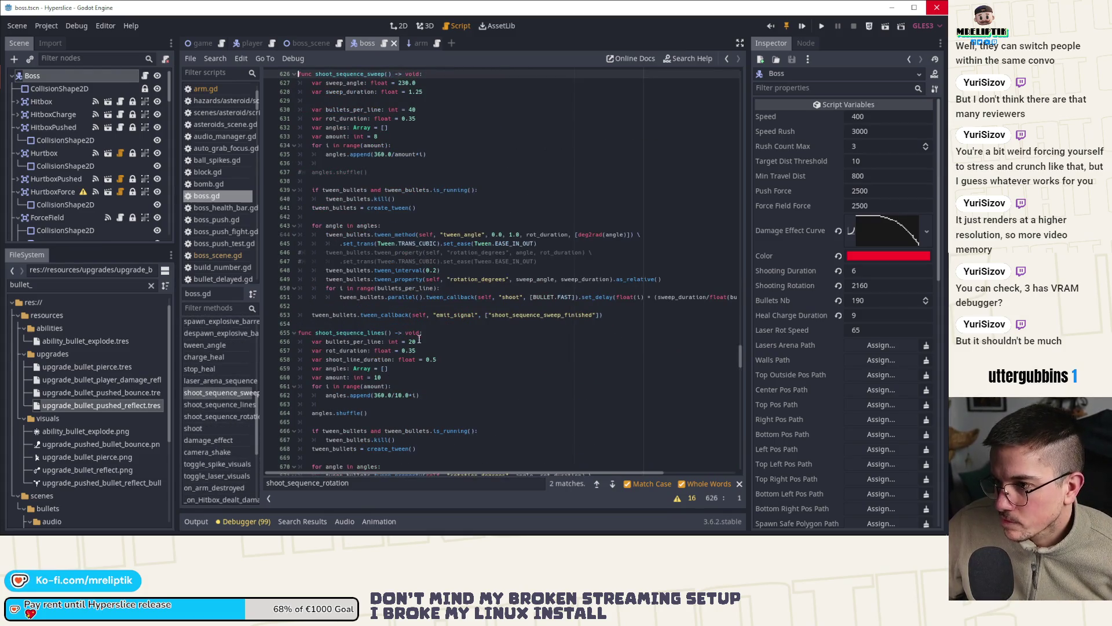
# Step: Duplicate the tween_angle line 644 and move the copy further down
pyautogui.doubleClick(486, 279)
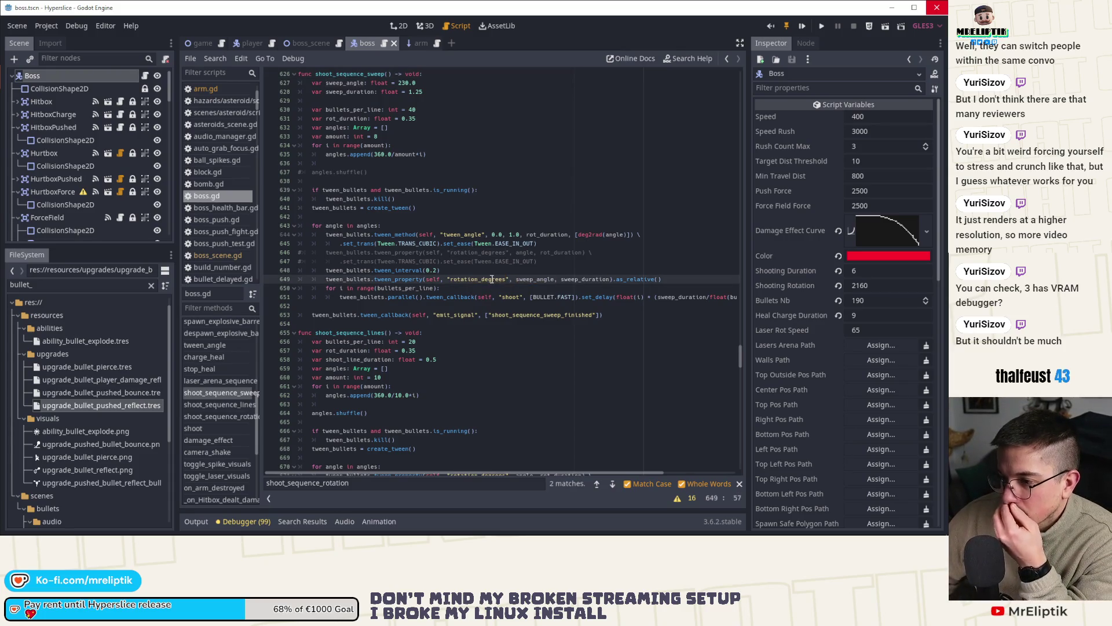
pyautogui.doubleClick(405, 280)
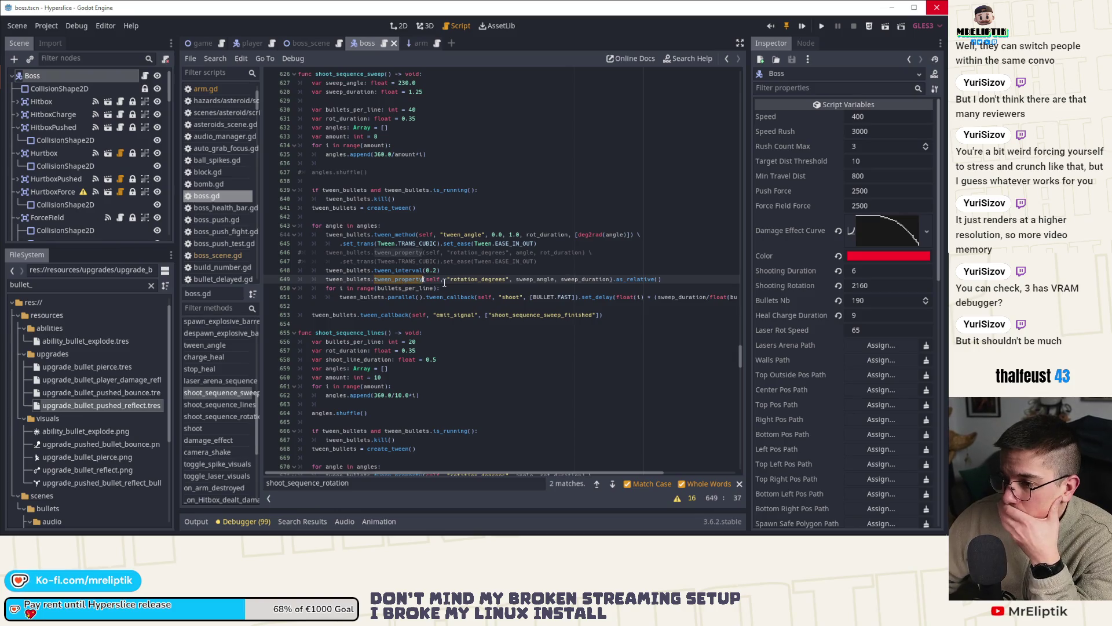
pyautogui.doubleClick(480, 280)
pyautogui.click(561, 235)
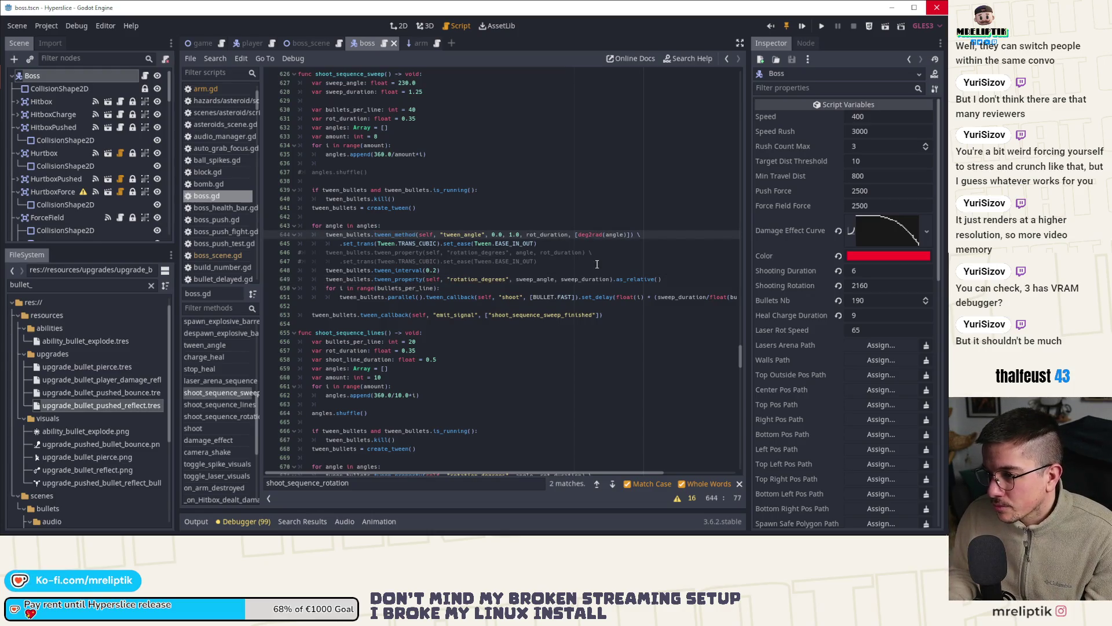
pyautogui.press('End')
pyautogui.press('Return')
pyautogui.press('BackSpace')
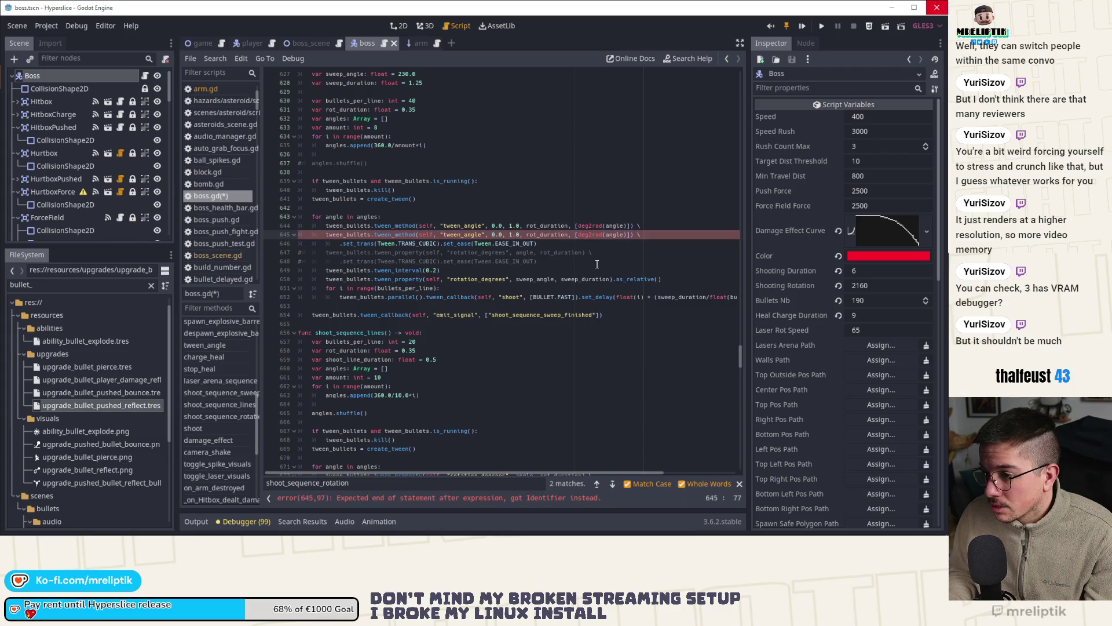
pyautogui.hotkey('ctrl', 's')
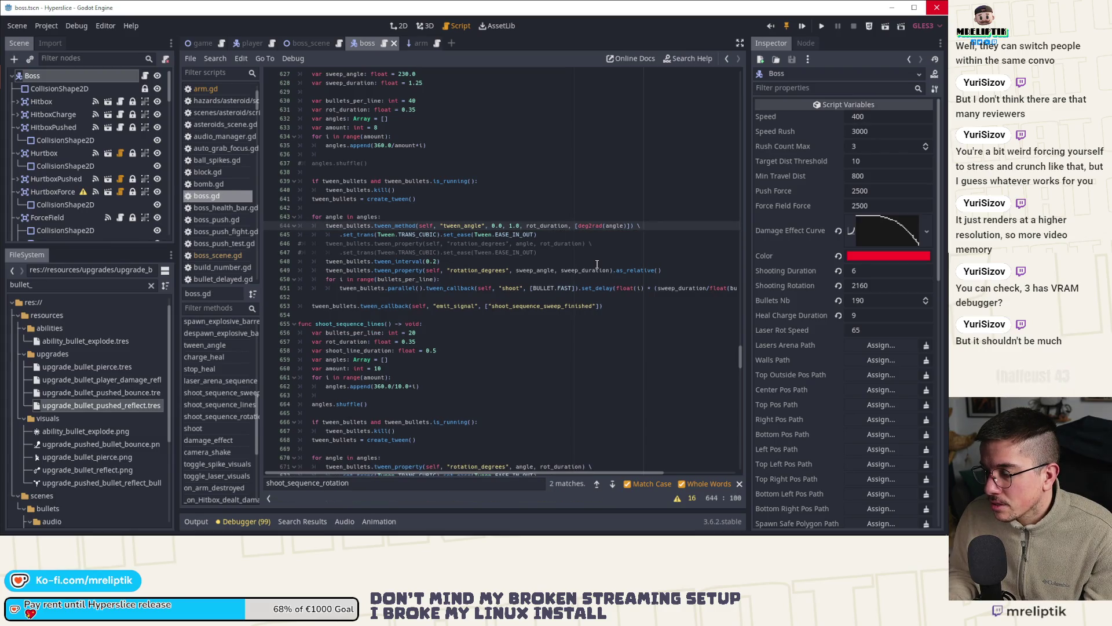
pyautogui.hotkey('ctrl', 'd')
pyautogui.hotkey('alt', 'Down')
pyautogui.hotkey('alt', 'Down')
pyautogui.hotkey('alt', 'Down')
pyautogui.hotkey('alt', 'Down')
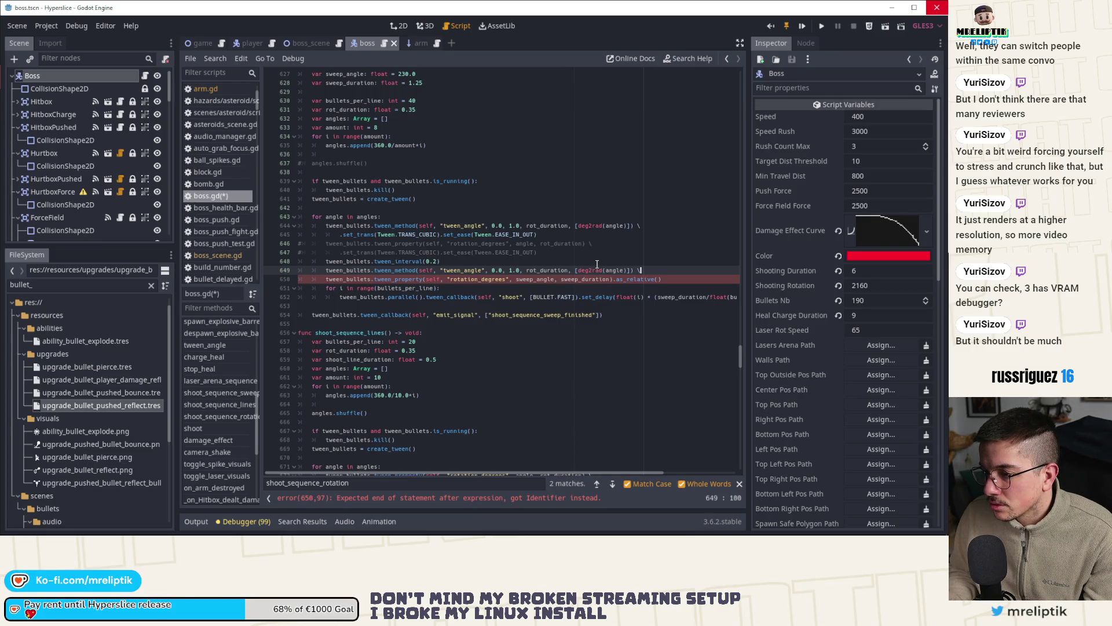
# Step: Delete the copied tween line again, save, and check where tween_angle is used
pyautogui.hotkey('ctrl', 'x')
pyautogui.press('Up')
pyautogui.press('Up')
pyautogui.press('Up')
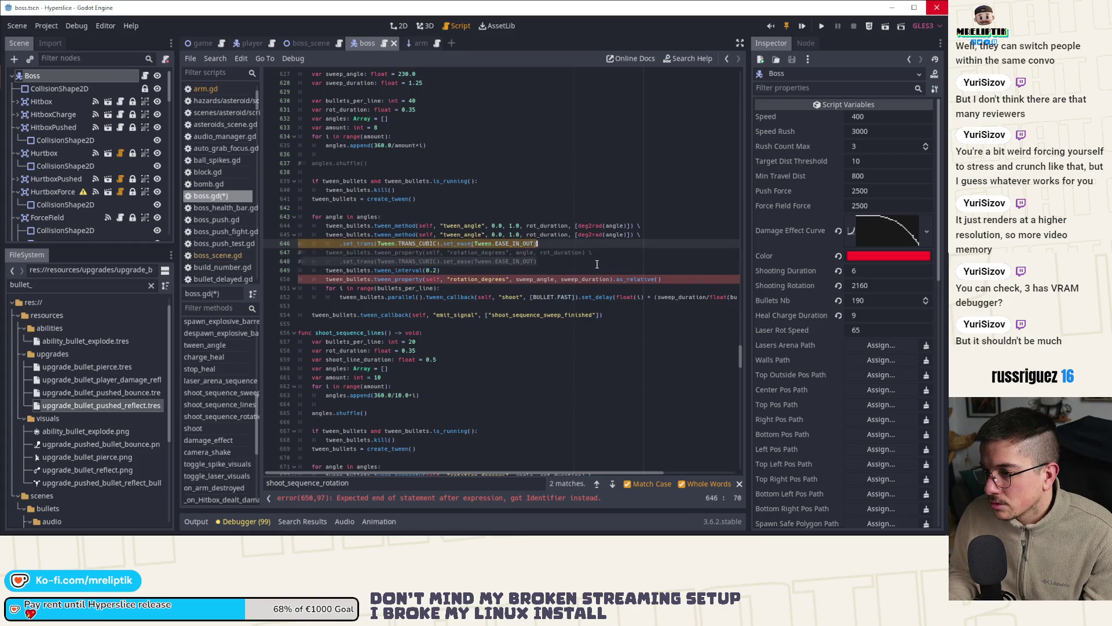
pyautogui.hotkey('ctrl', 's')
pyautogui.press('Left')
pyautogui.press('Left')
pyautogui.press('Left')
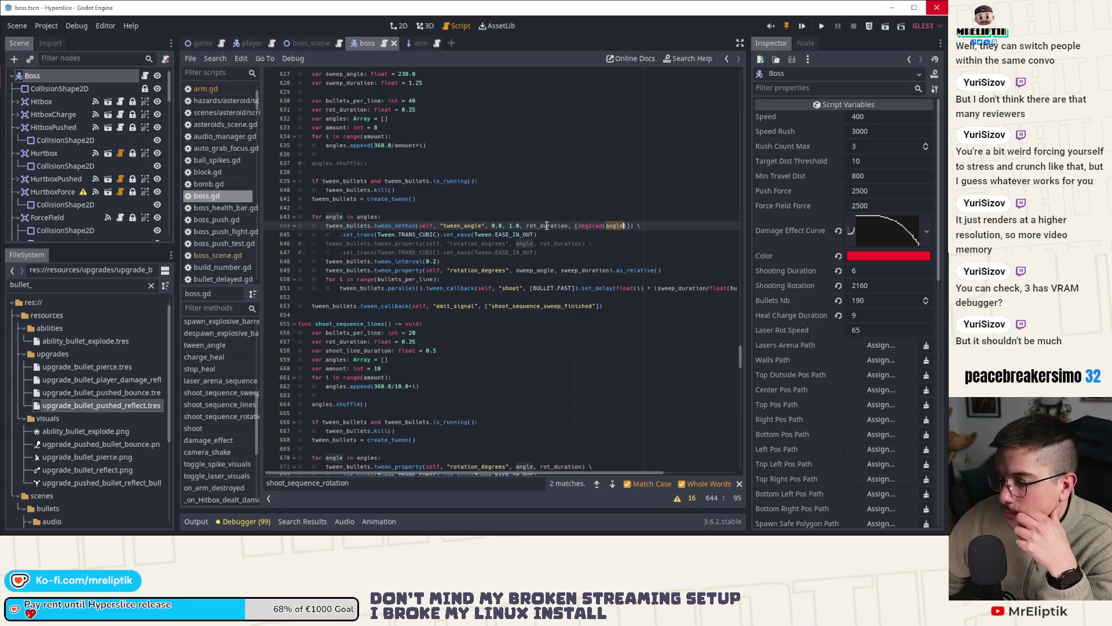
pyautogui.scroll(-2, 535, 412)
pyautogui.scroll(2, 504, 412)
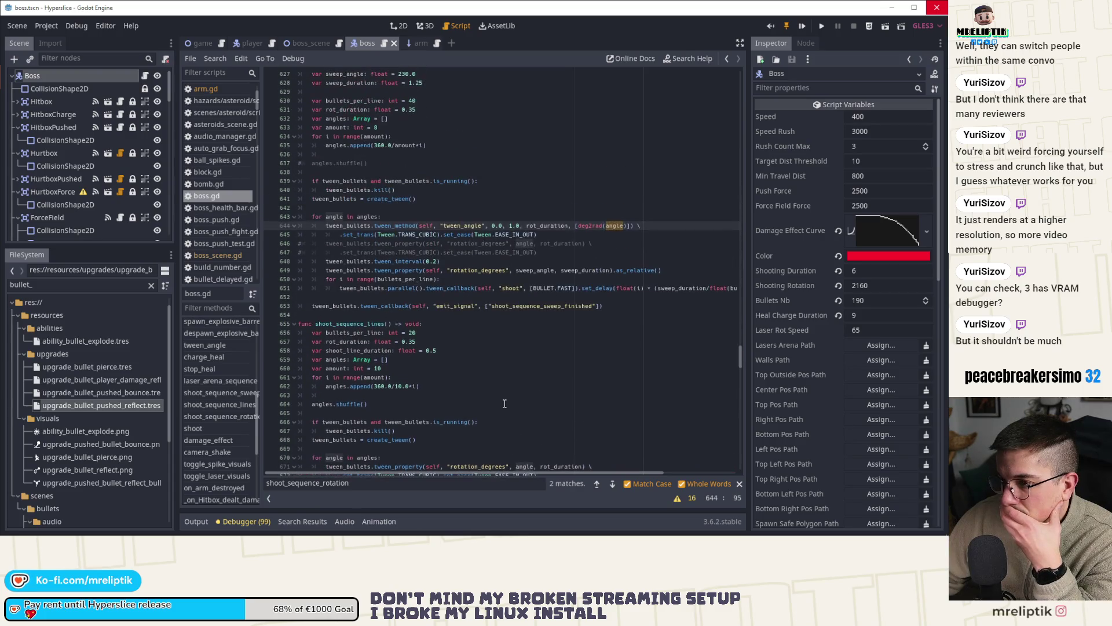
pyautogui.doubleClick(465, 225)
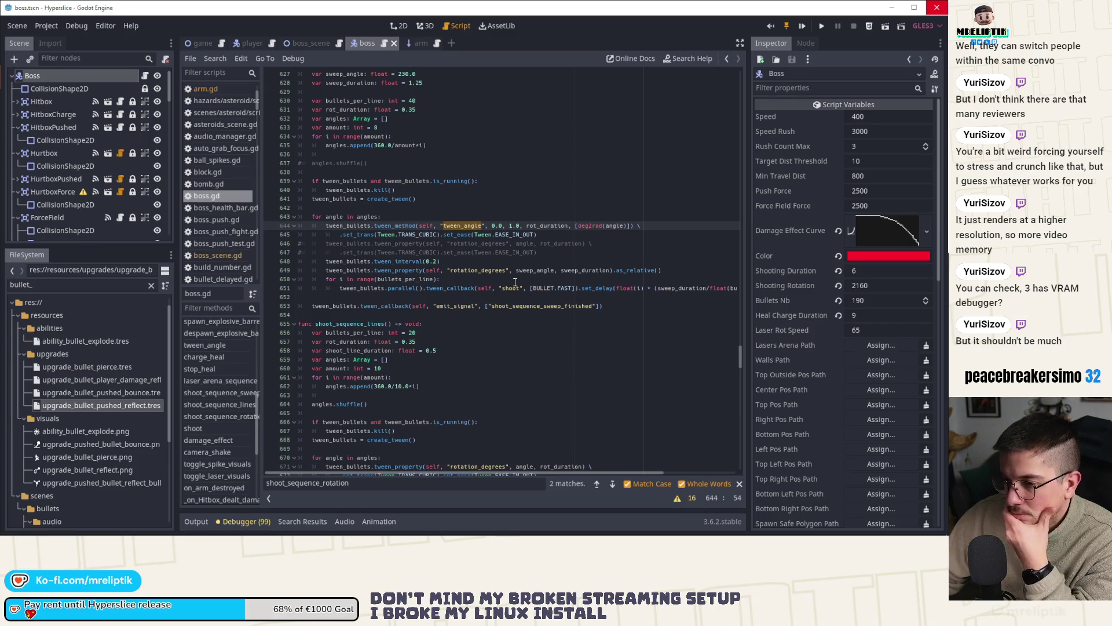
pyautogui.scroll(3, 401, 189)
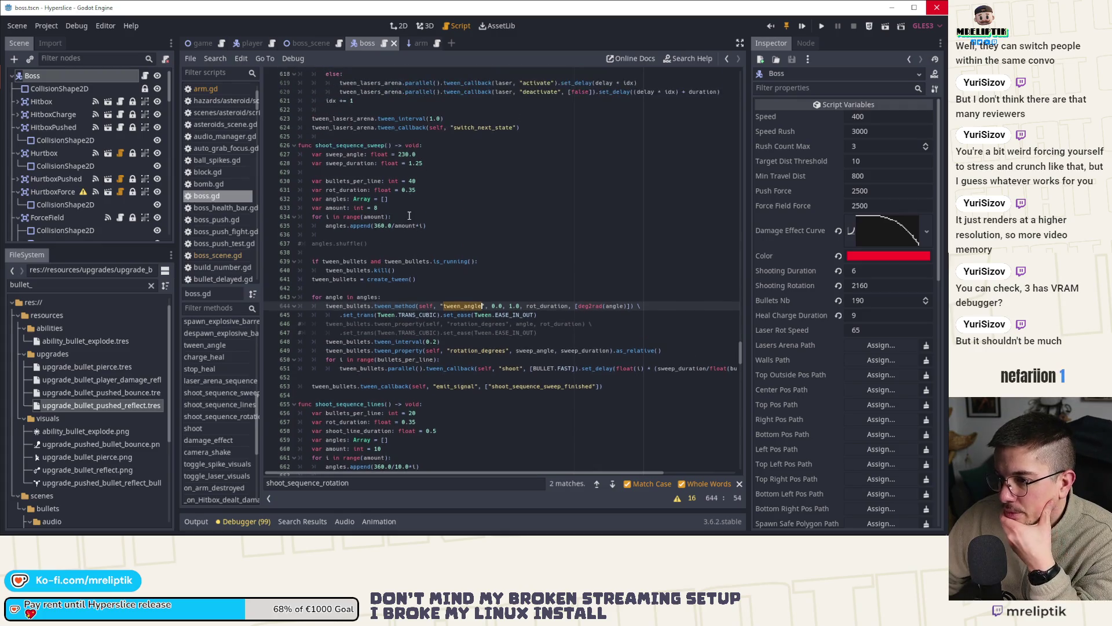
# Step: Look over the shoot_sequence_sweep and shoot_sequence_lines functions in boss.gd
pyautogui.doubleClick(382, 144)
pyautogui.scroll(9, 459, 293)
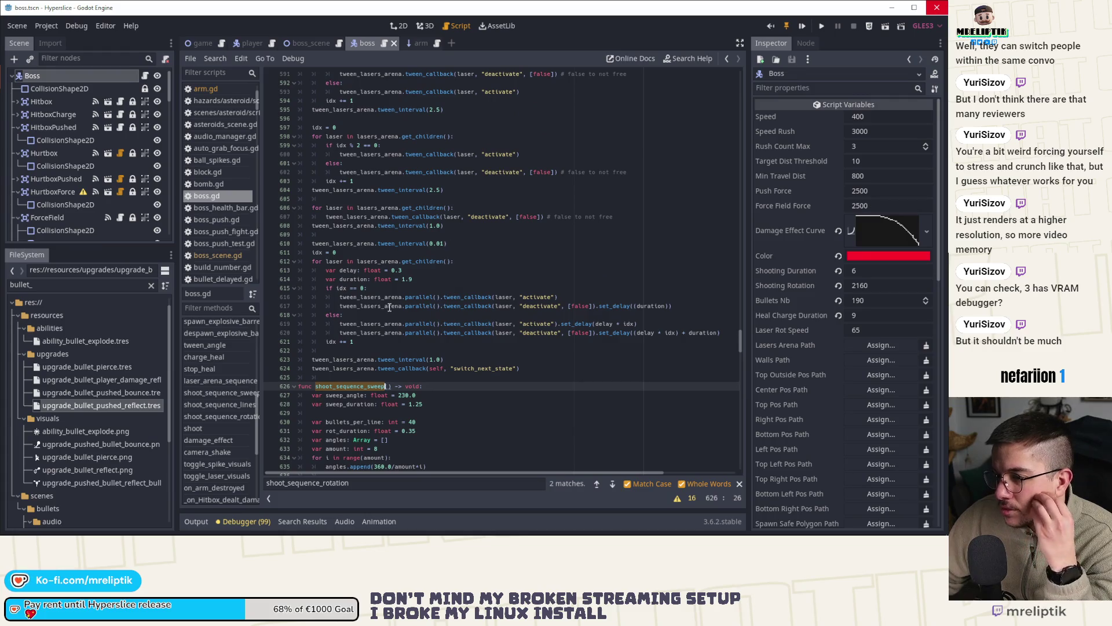
pyautogui.scroll(-15, 390, 305)
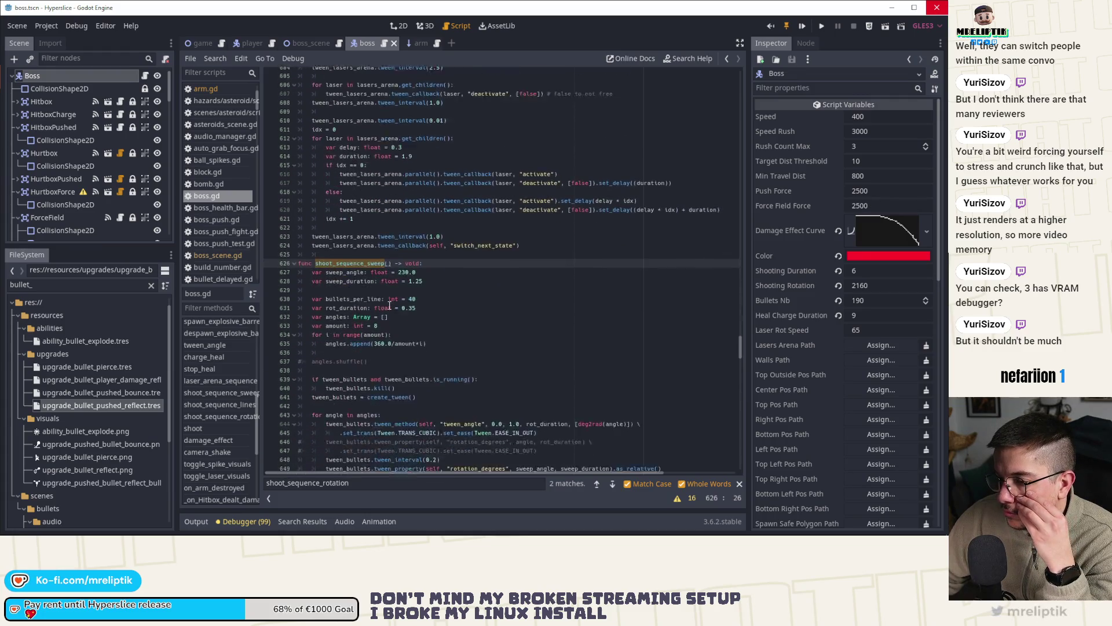
pyautogui.click(365, 252)
pyautogui.doubleClick(359, 243)
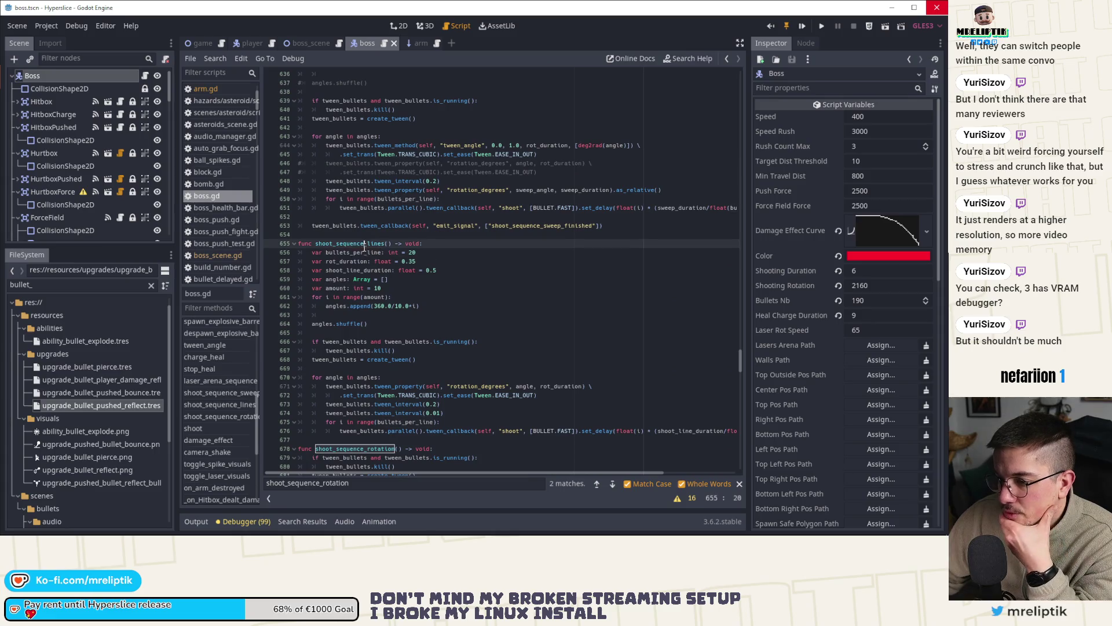
pyautogui.scroll(-2, 392, 296)
pyautogui.scroll(4, 391, 297)
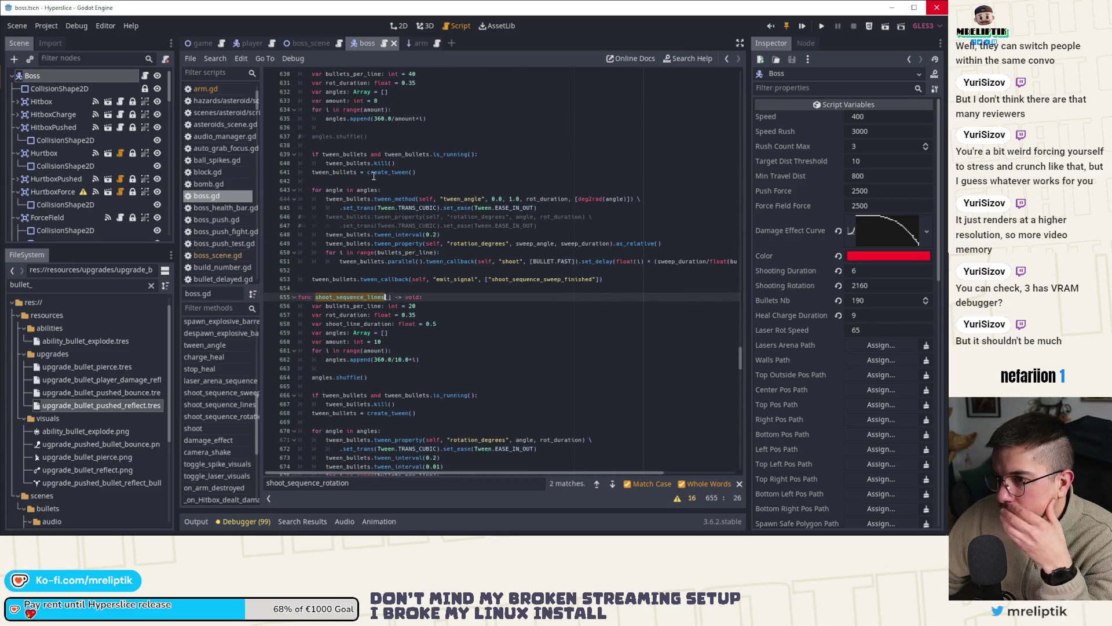
pyautogui.scroll(2, 393, 210)
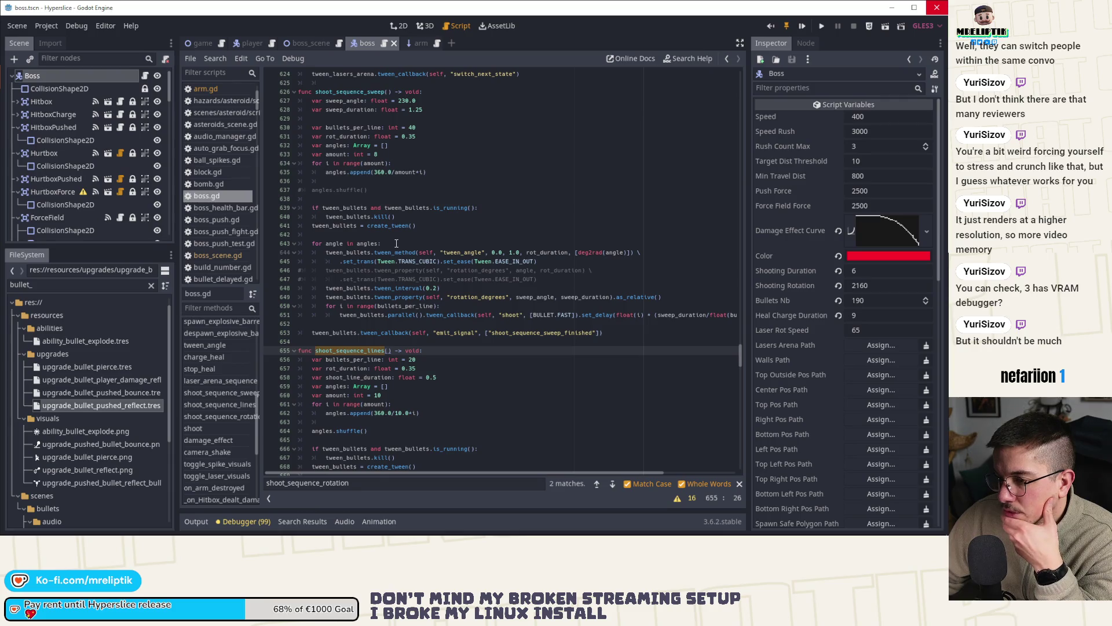
pyautogui.scroll(-7, 396, 243)
pyautogui.scroll(-4, 396, 244)
# Step: Bring up shoot_sequence_rotation on line 678 and its Simple 360.0 and Multiple rot blocks
pyautogui.click(354, 262)
pyautogui.doubleClick(355, 262)
pyautogui.scroll(-5, 354, 263)
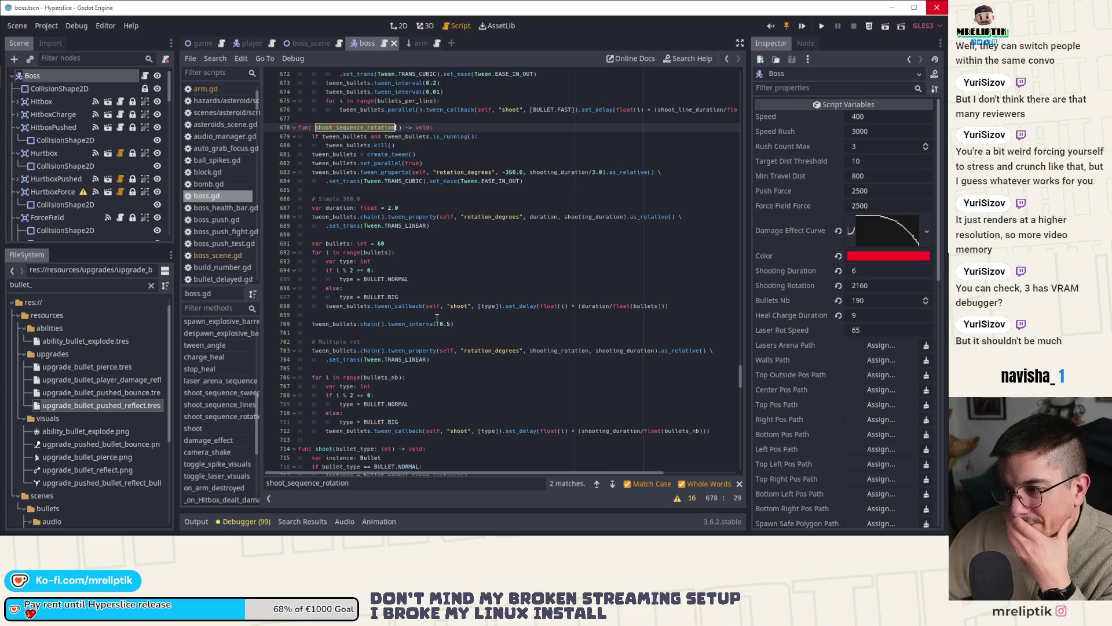
# Step: Inspect how chain, tween_property, shooting_rotation and shooting_duration are used in the rotation code
pyautogui.scroll(-2, 390, 319)
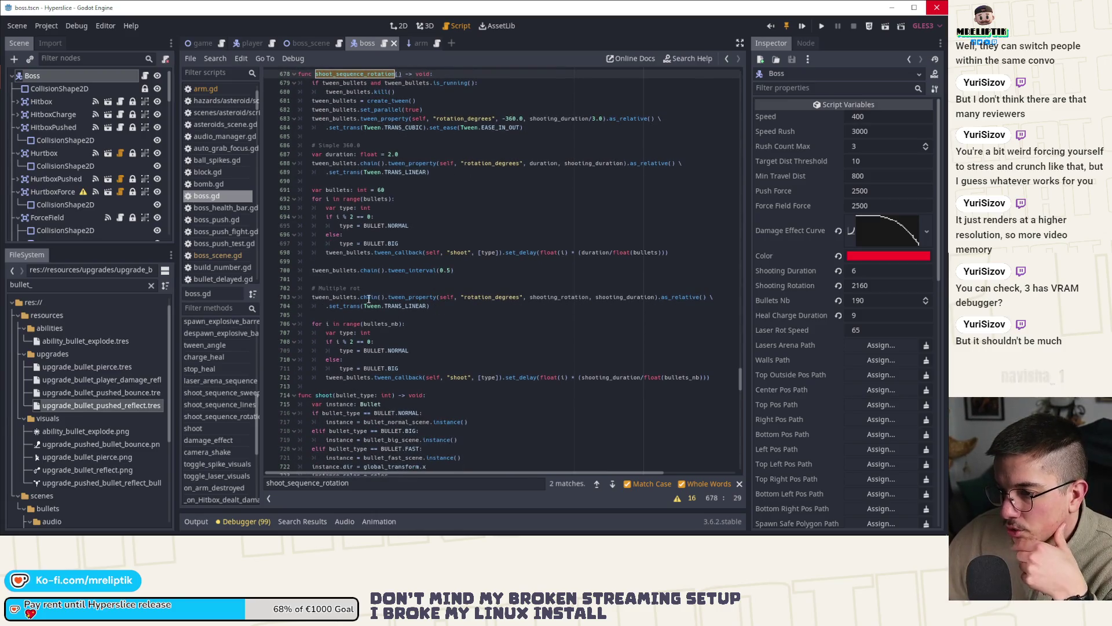
pyautogui.doubleClick(370, 297)
pyautogui.doubleClick(410, 297)
pyautogui.doubleClick(404, 378)
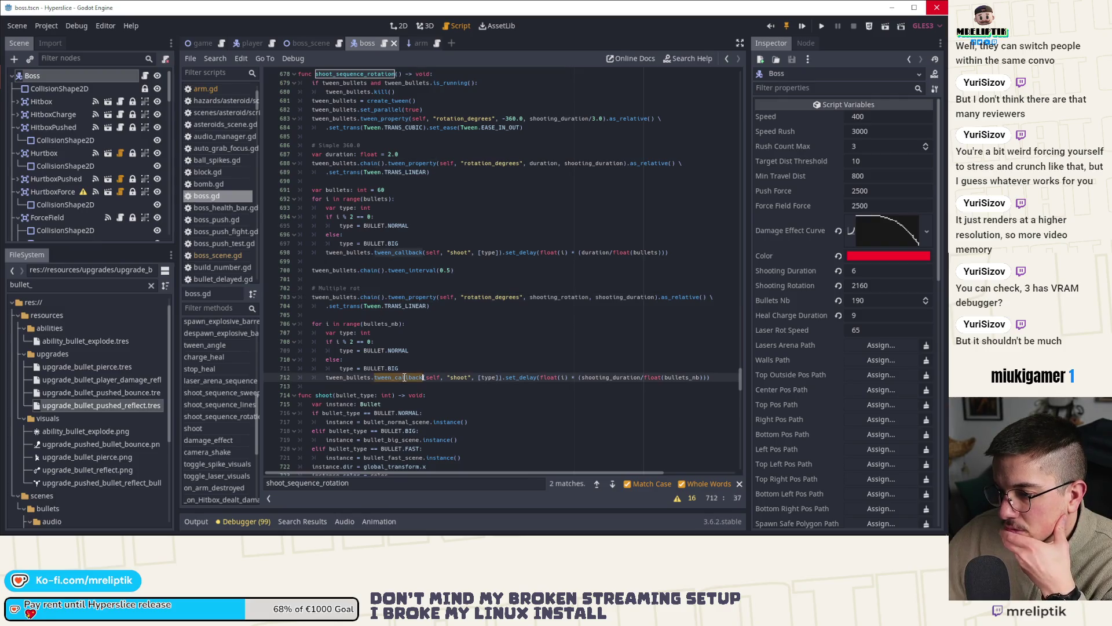
pyautogui.doubleClick(611, 377)
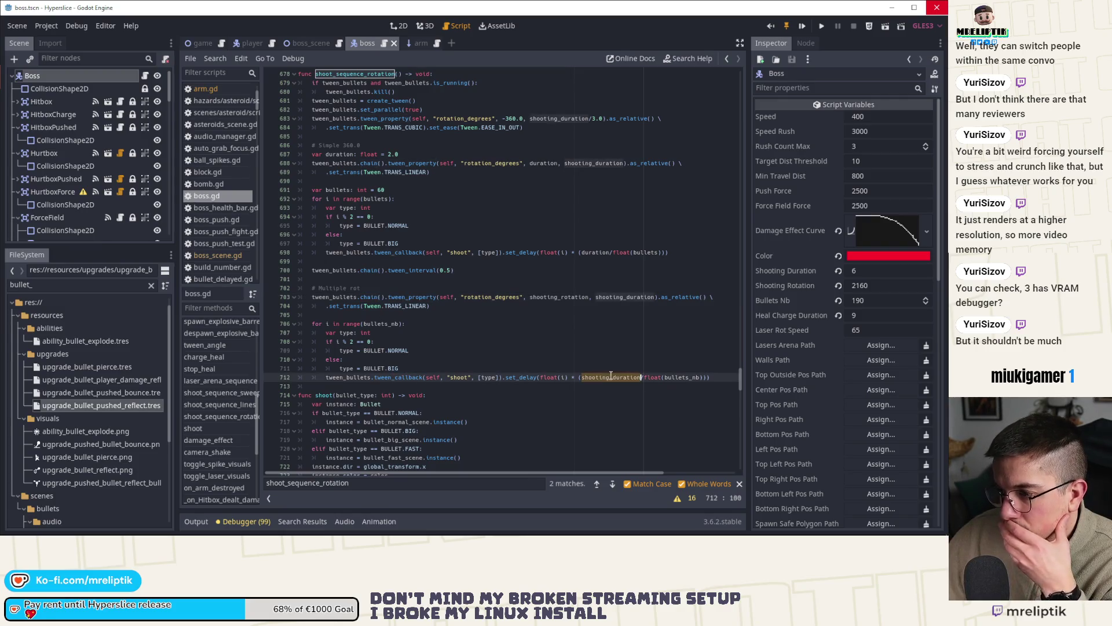
pyautogui.doubleClick(550, 297)
pyautogui.doubleClick(544, 297)
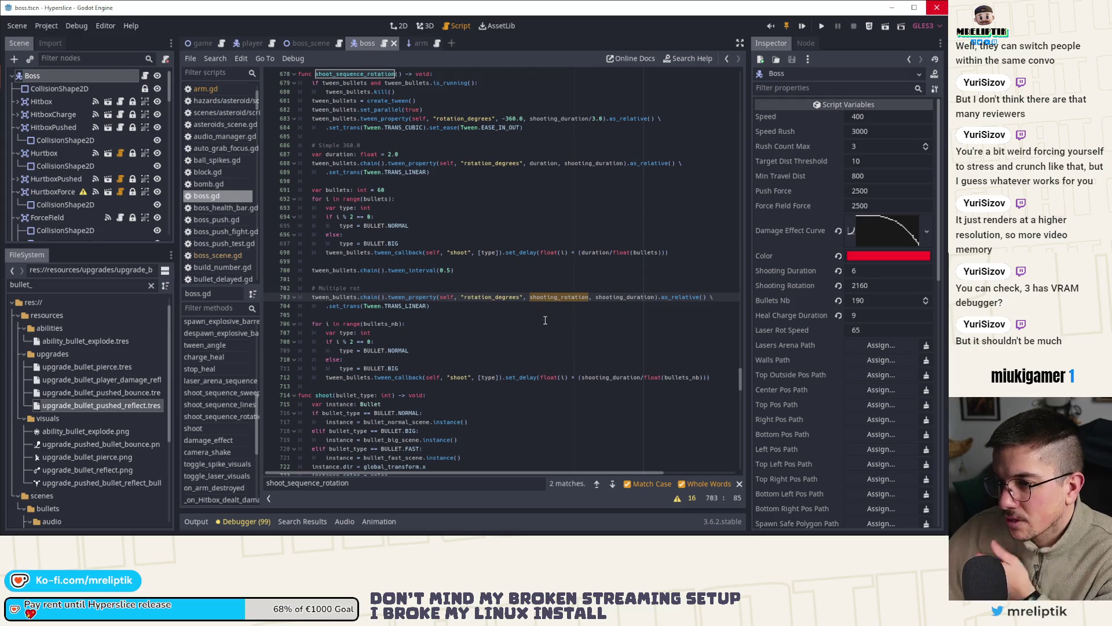
pyautogui.click(345, 154)
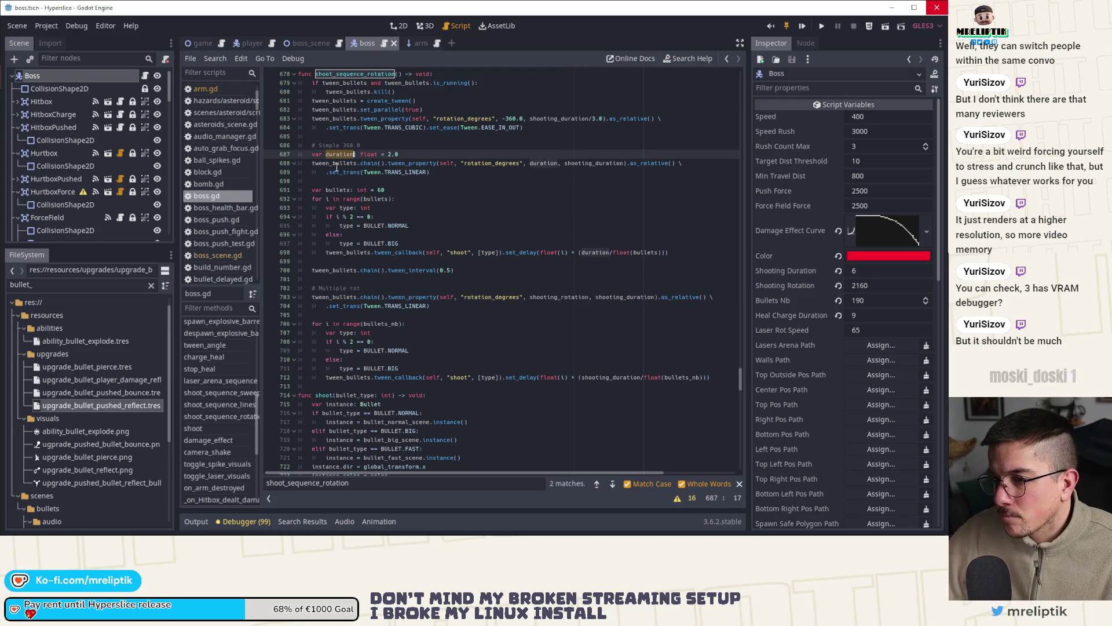
pyautogui.doubleClick(336, 190)
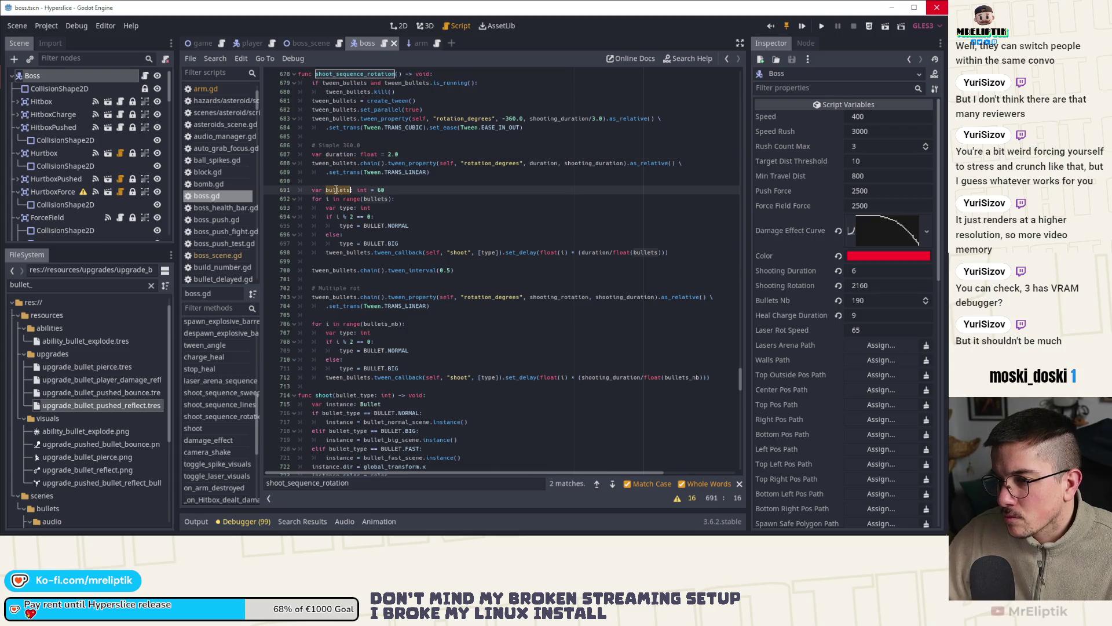
pyautogui.doubleClick(559, 297)
pyautogui.scroll(1, 557, 300)
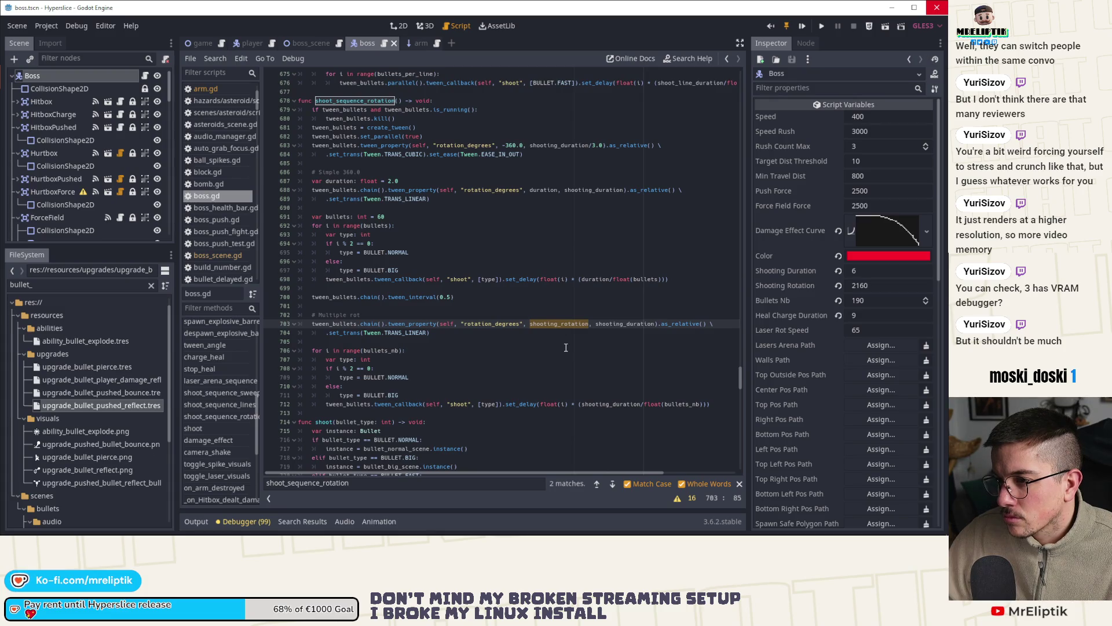
# Step: Change line 688's tween_property arguments to '360.0, duration' and save boss.gd
pyautogui.doubleClick(542, 190)
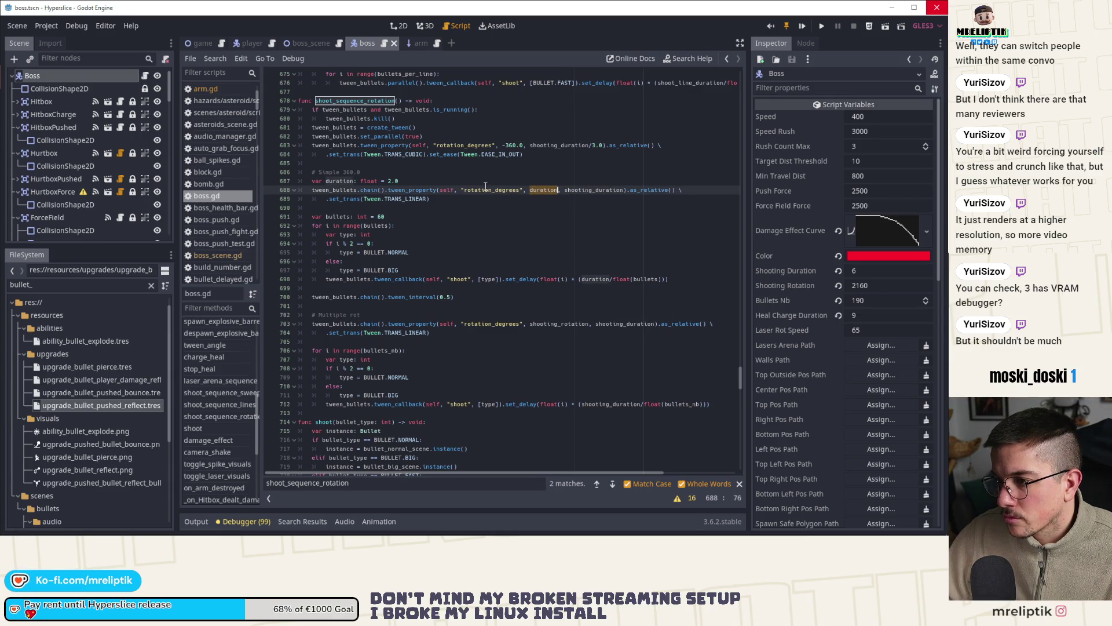
pyautogui.doubleClick(565, 191)
pyautogui.write('duration')
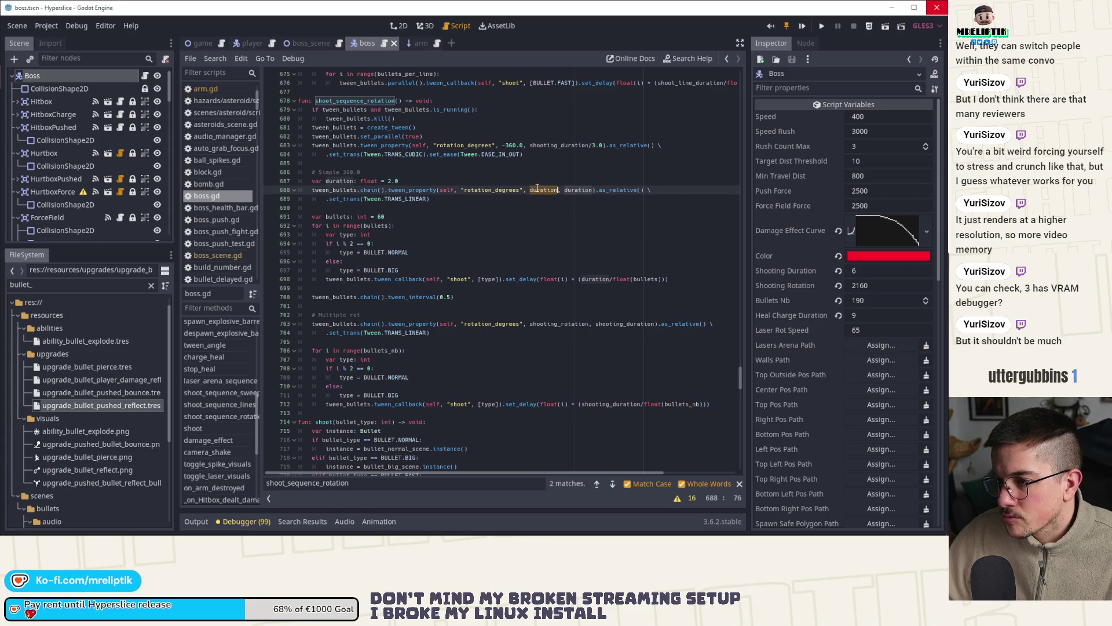
pyautogui.doubleClick(541, 190)
pyautogui.write('36')
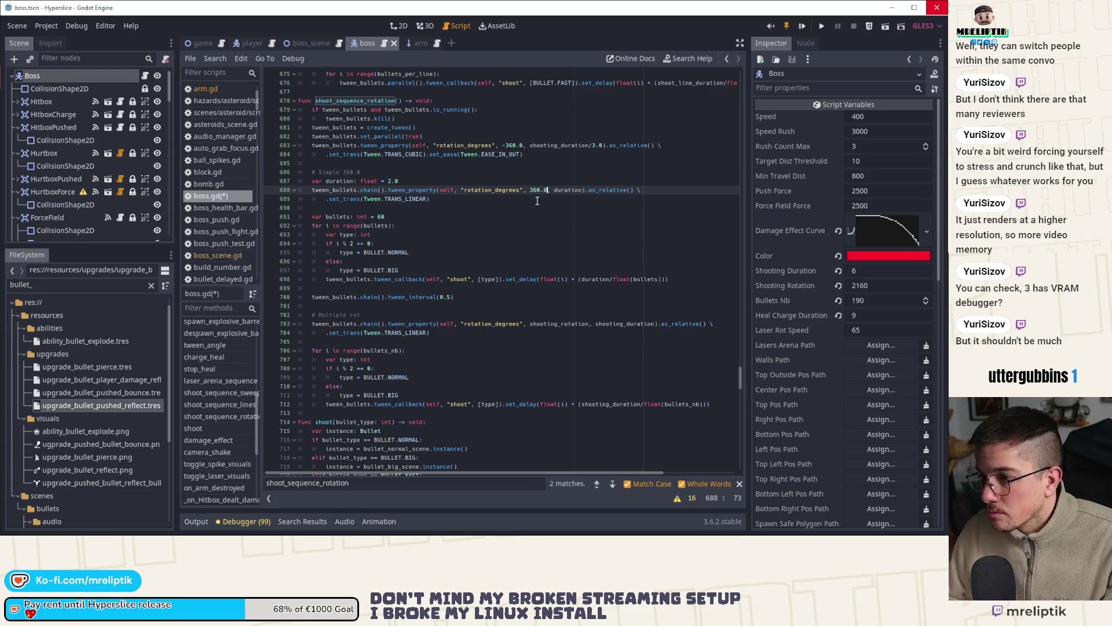
pyautogui.write('0.0')
pyautogui.hotkey('ctrl', 's')
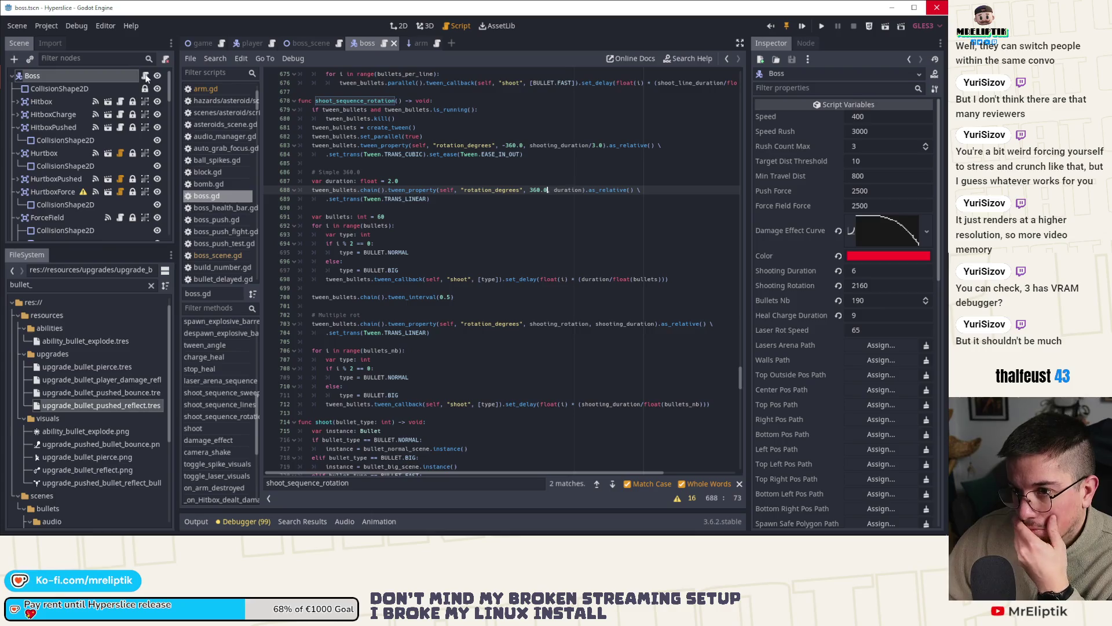
# Step: Find the shoot_sequence_rotation call at line 374 in the bullets phase
pyautogui.click(145, 75)
pyautogui.doubleClick(355, 100)
pyautogui.hotkey('ctrl', 'f')
pyautogui.press('Return')
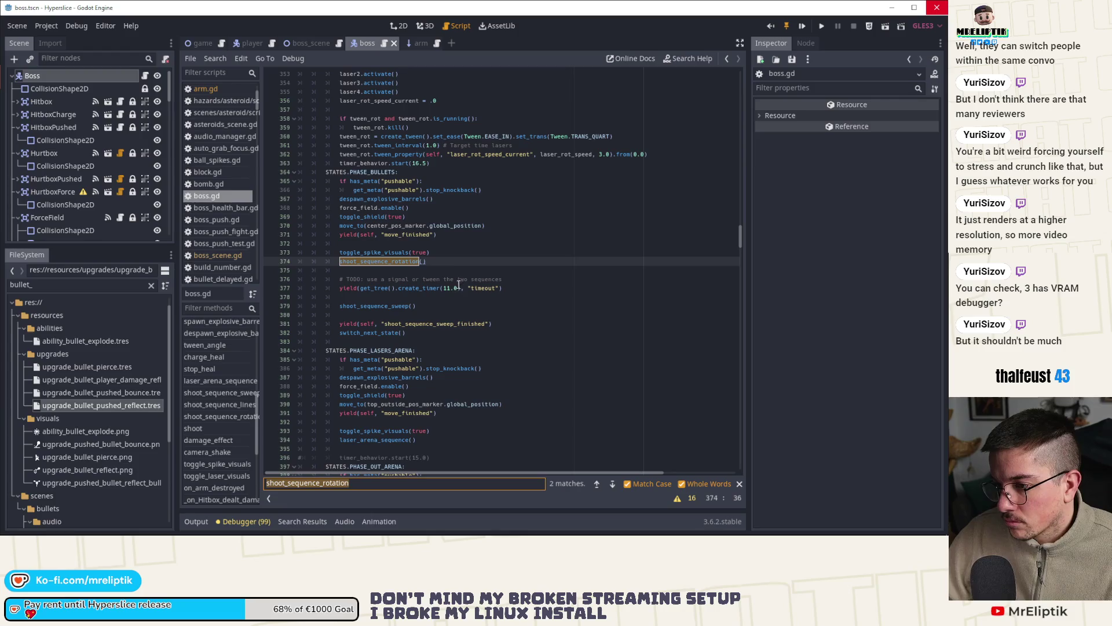
# Step: Set the following wait on line 377 to 12.0 seconds, save, and run the game
pyautogui.click(451, 288)
pyautogui.hotkey('ctrl', 's')
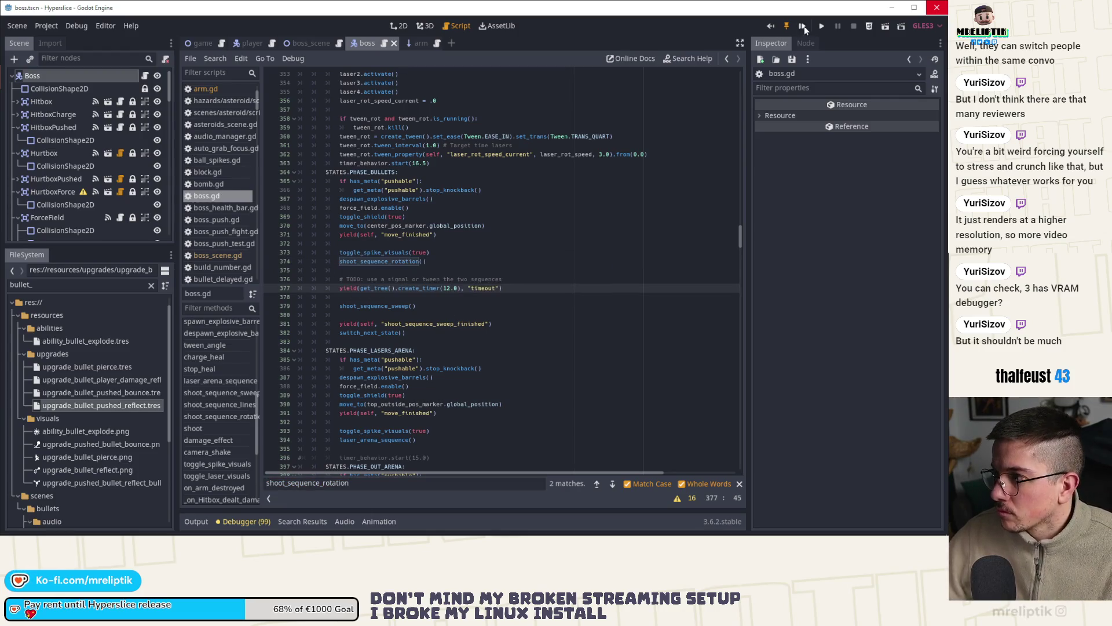
pyautogui.click(802, 26)
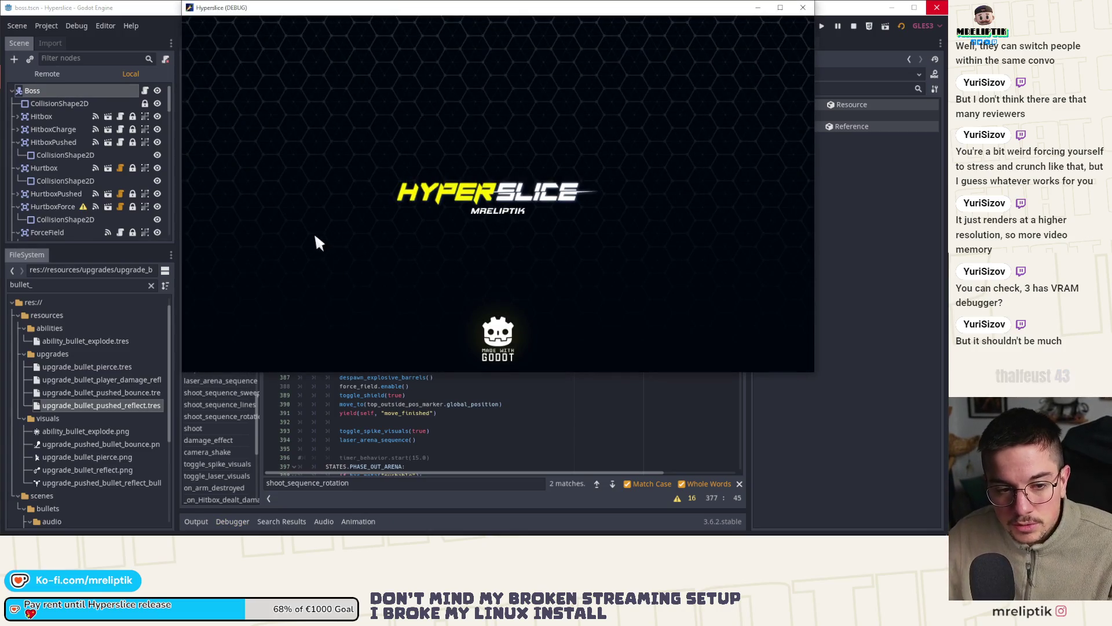
# Step: Move the Hyperslice game window over to the left of the screen
pyautogui.moveTo(315, 241); pyautogui.dragTo(402, 108)
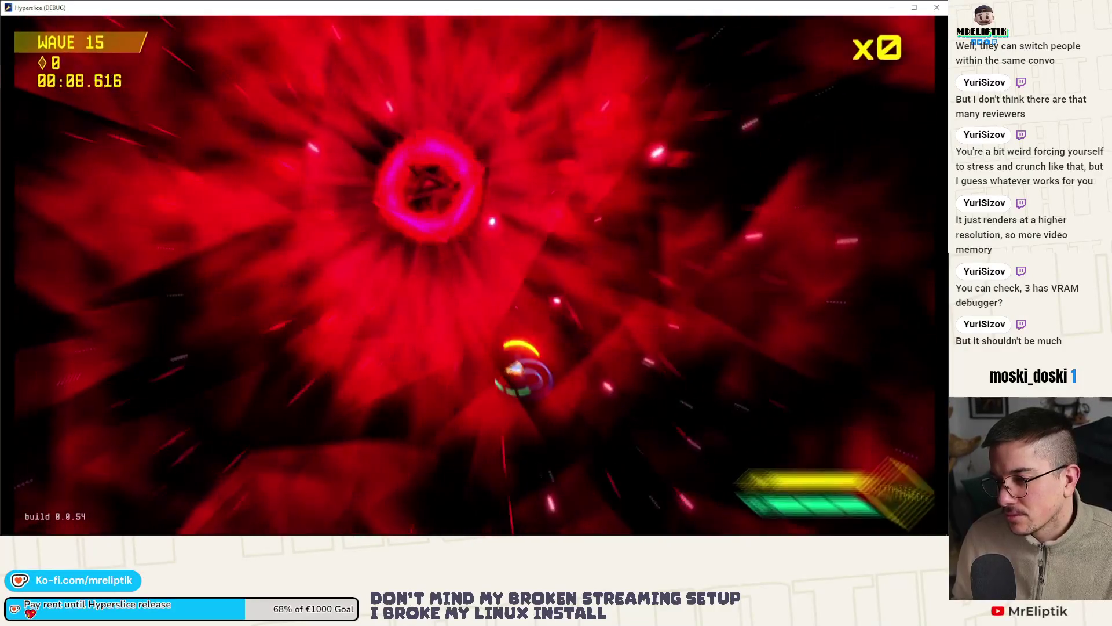
# Step: Maneuver and dash around the arena, dodging the boss's exploding orbs
pyautogui.press('d')
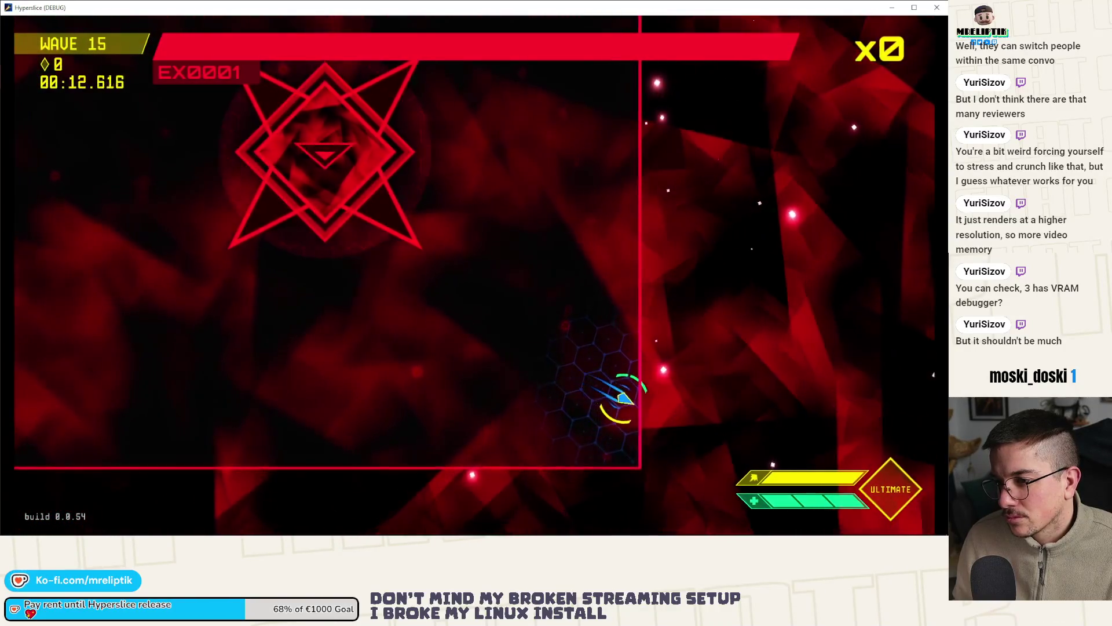
pyautogui.press('a')
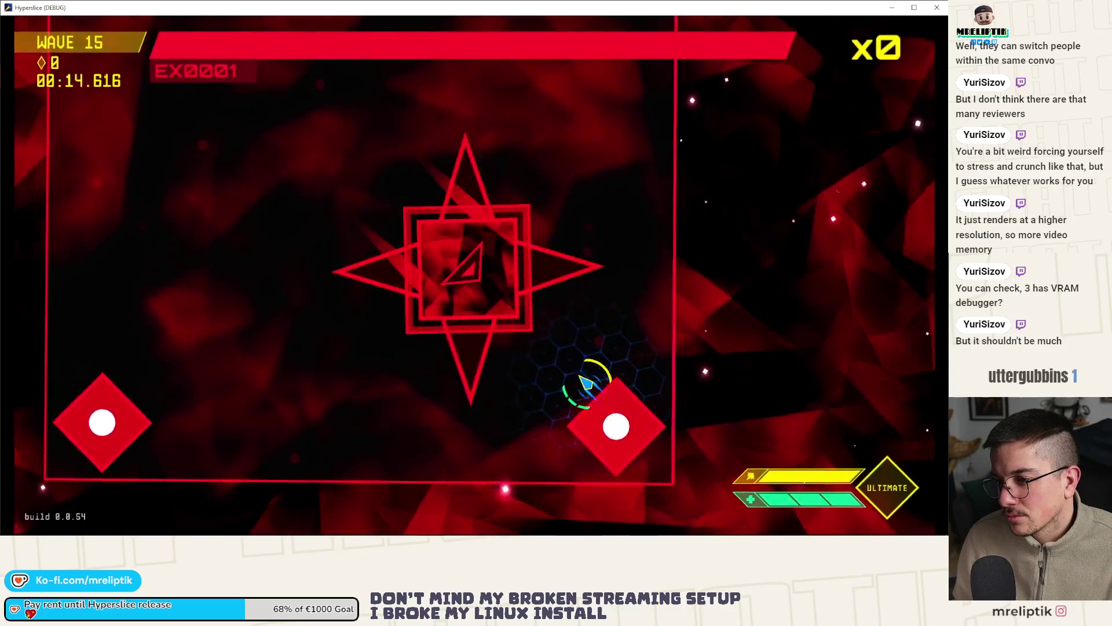
pyautogui.press('a')
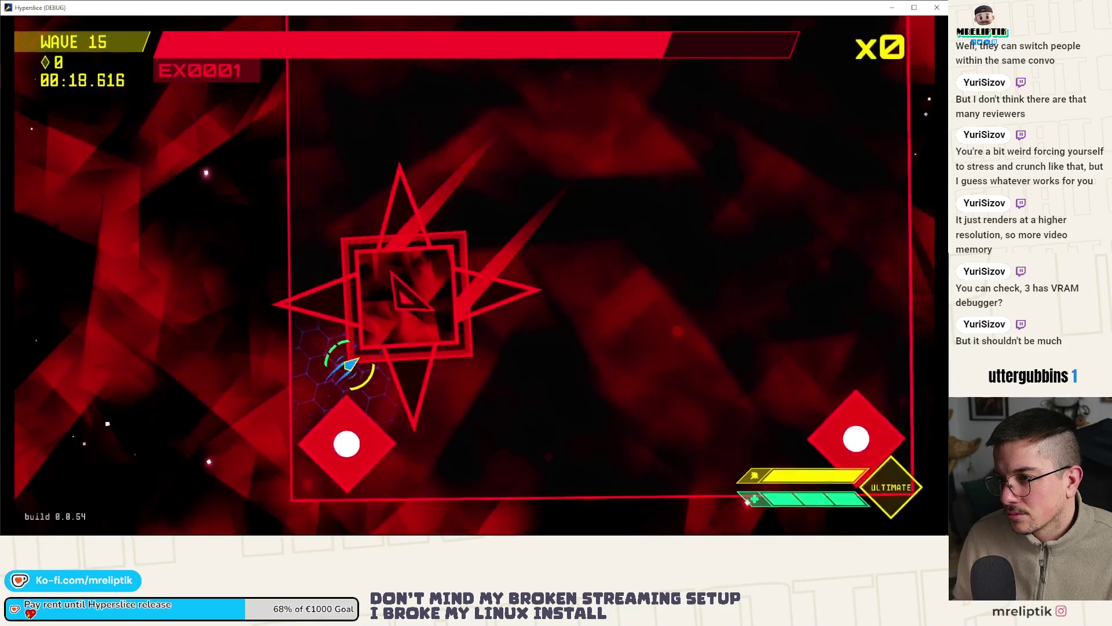
pyautogui.press('d')
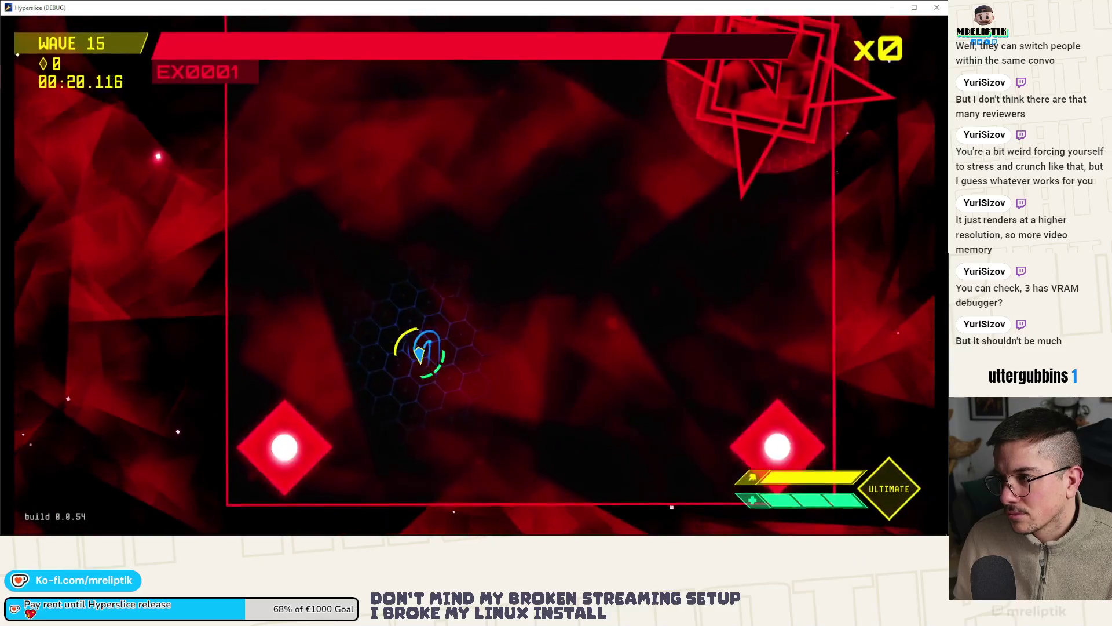
pyautogui.press('d')
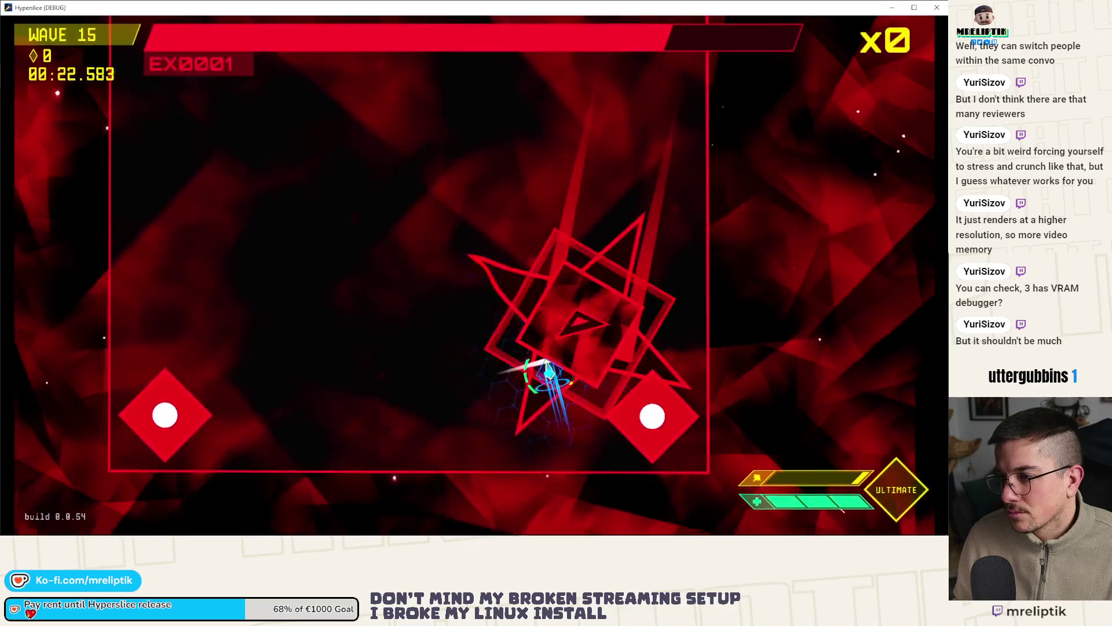
pyautogui.press('space')
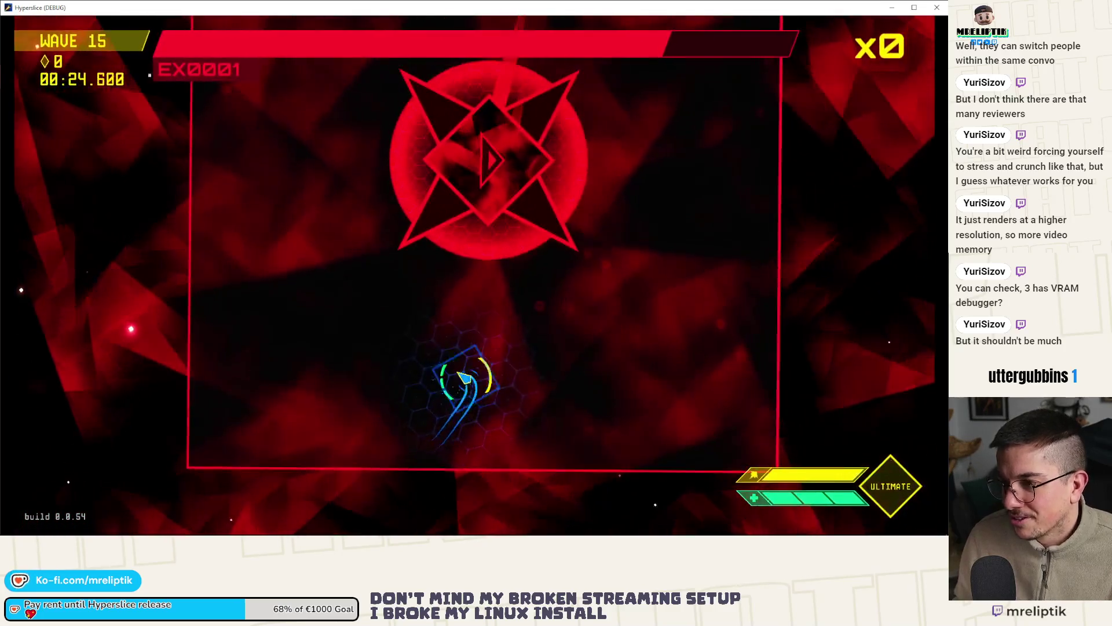
pyautogui.press('space')
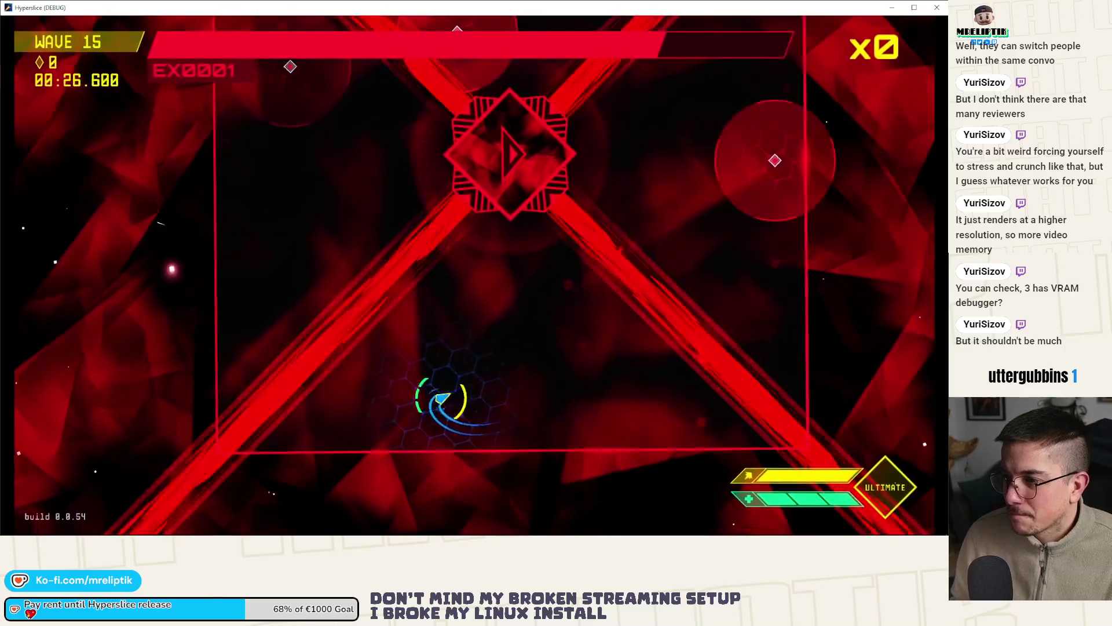
pyautogui.press('space')
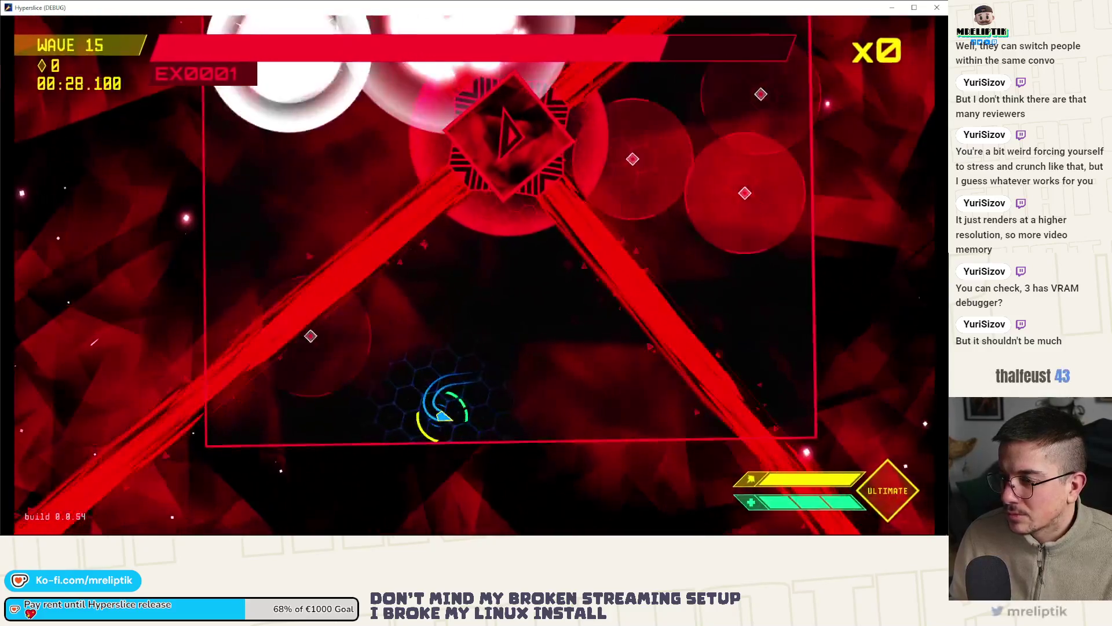
pyautogui.press('space')
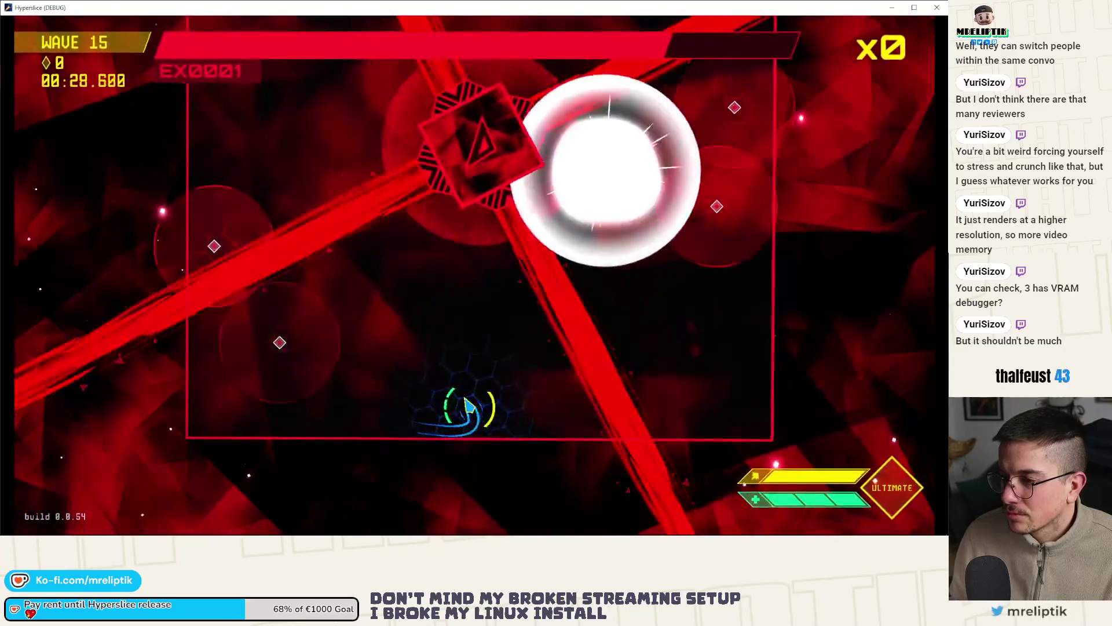
pyautogui.press('space')
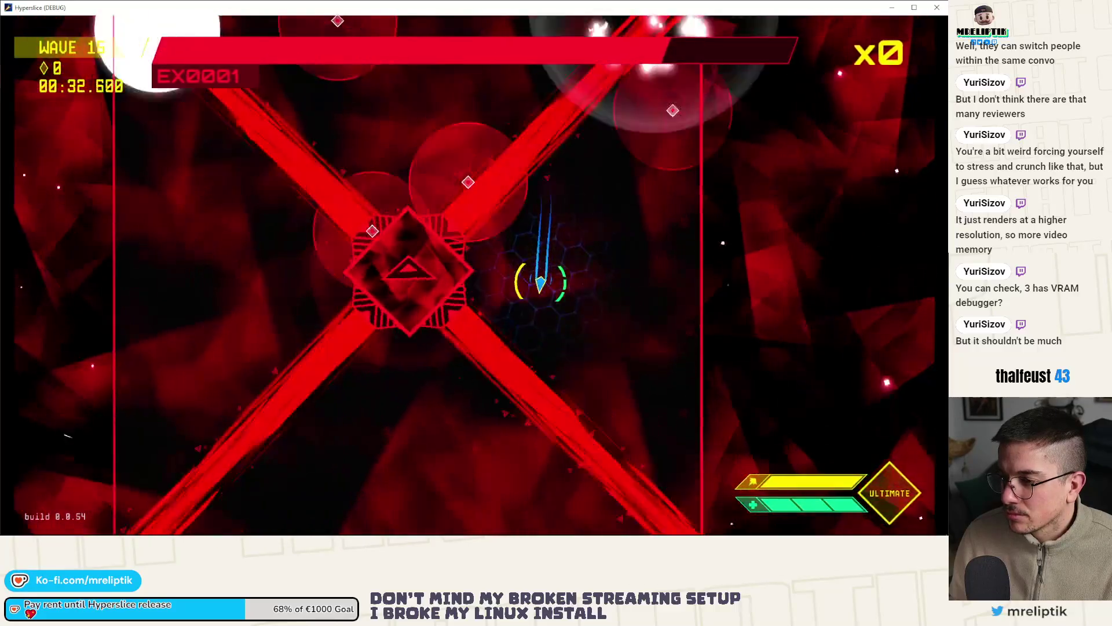
# Step: Dodge lasers and orbs while slashing the boss until the DESYNCHRONIZED results screen
pyautogui.press('space')
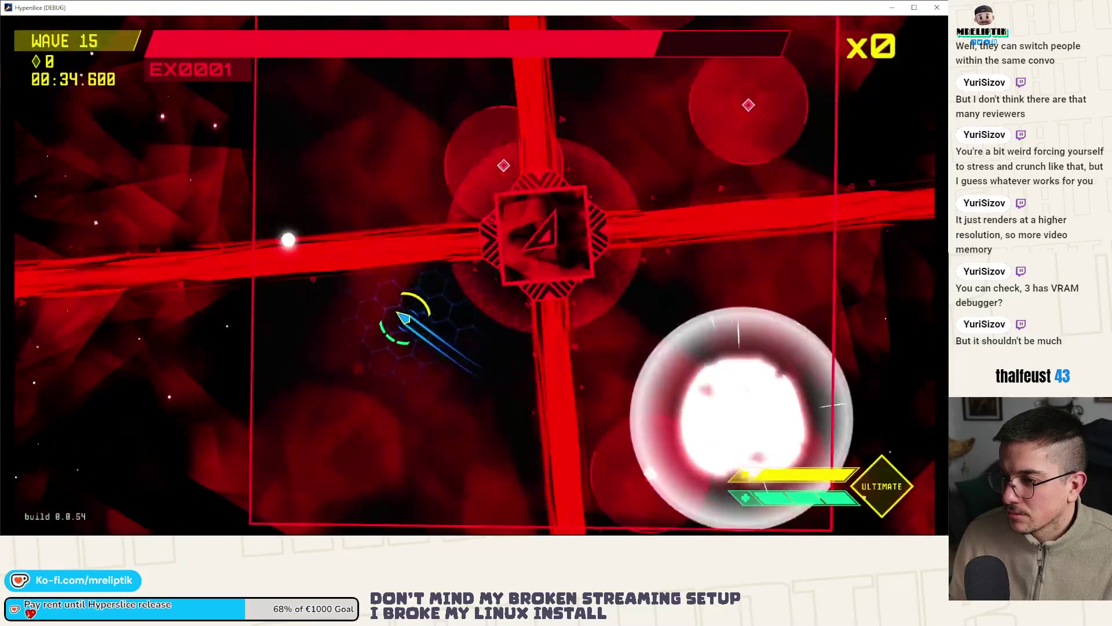
pyautogui.press('space')
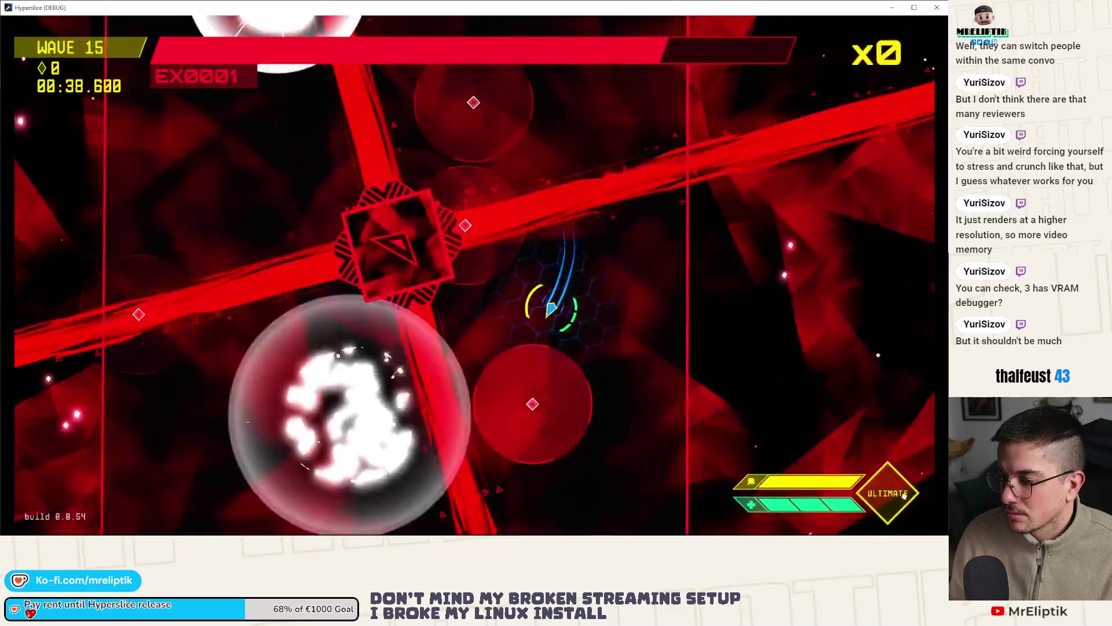
pyautogui.press('space')
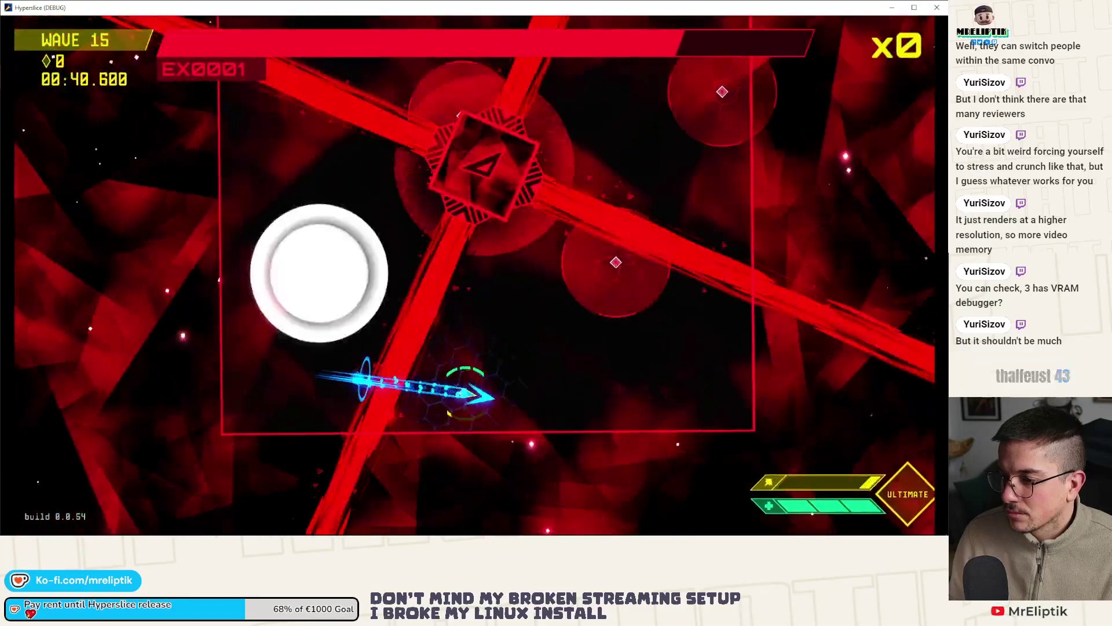
pyautogui.press('space')
pyautogui.press('space')
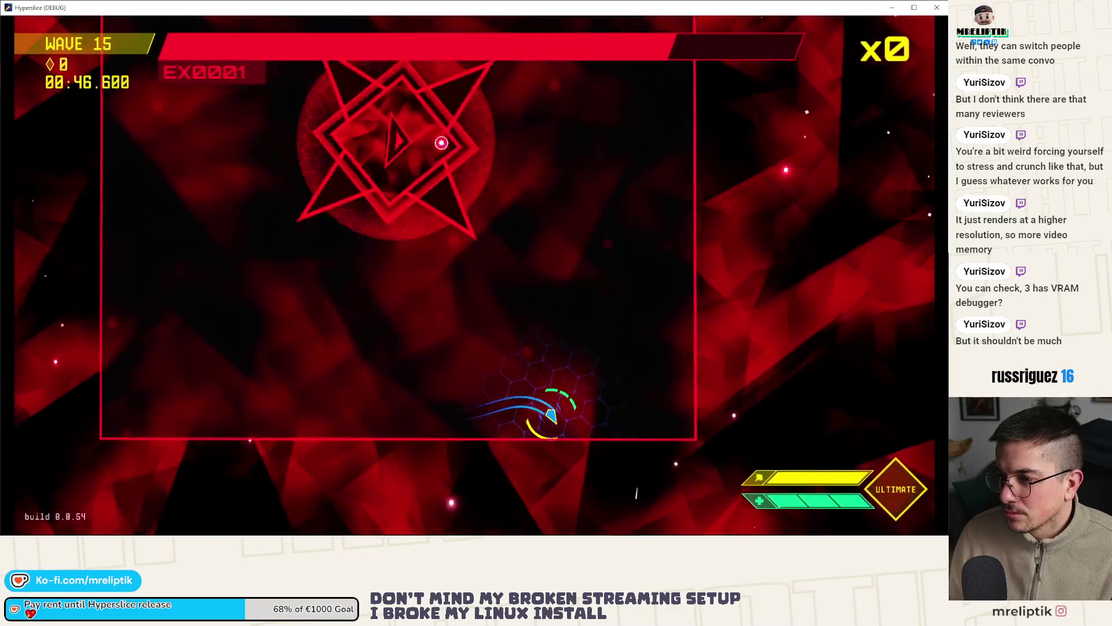
pyautogui.press('space')
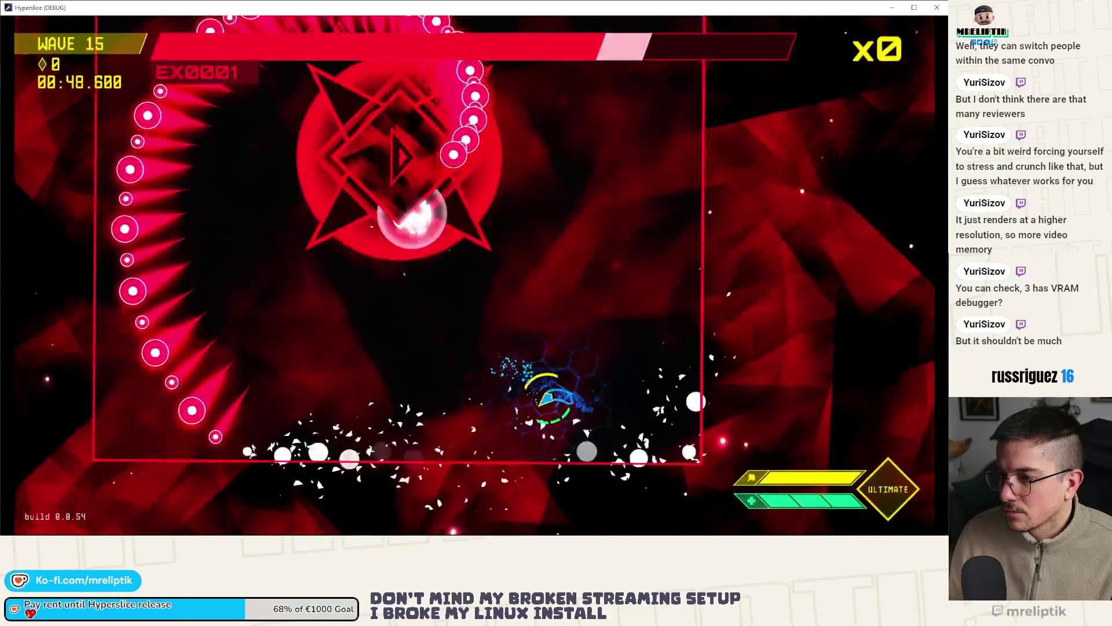
pyautogui.press('space')
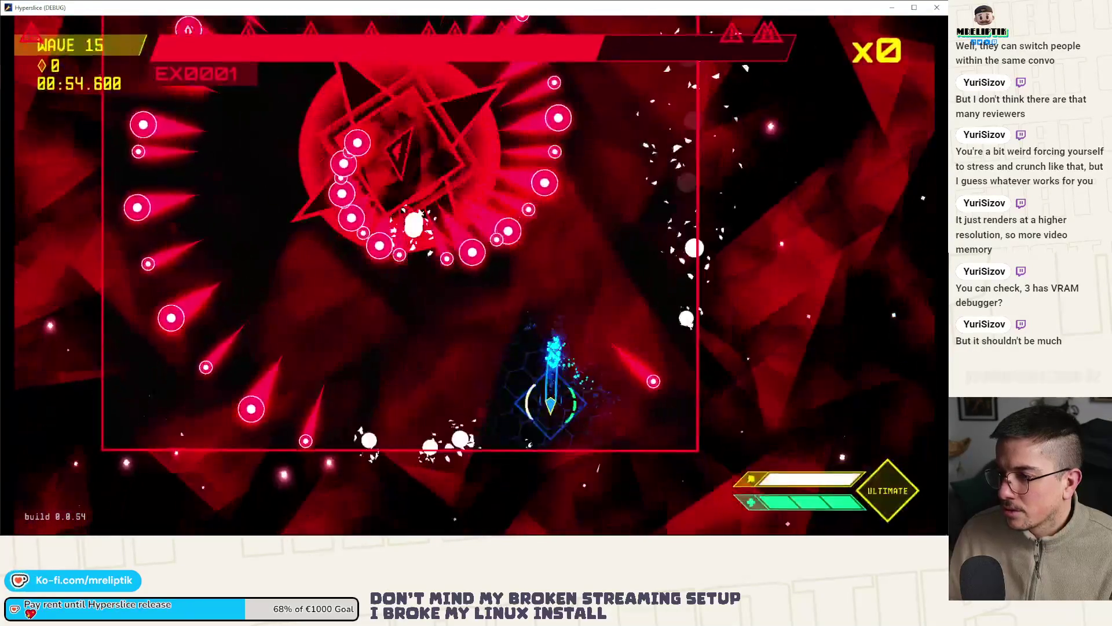
pyautogui.press('space')
pyautogui.press('space')
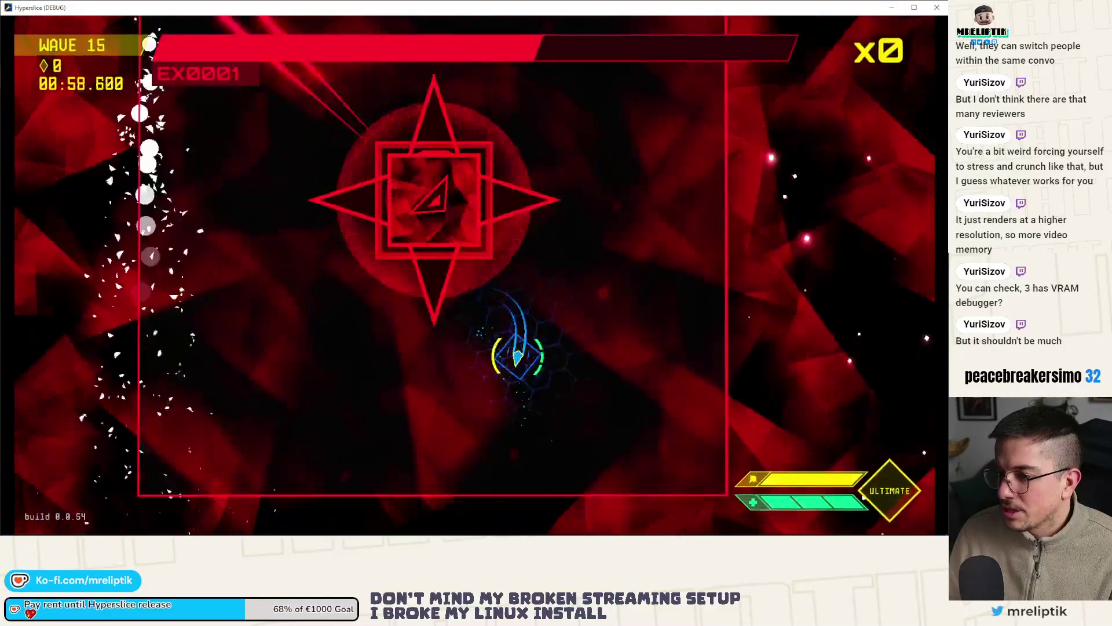
pyautogui.press('space')
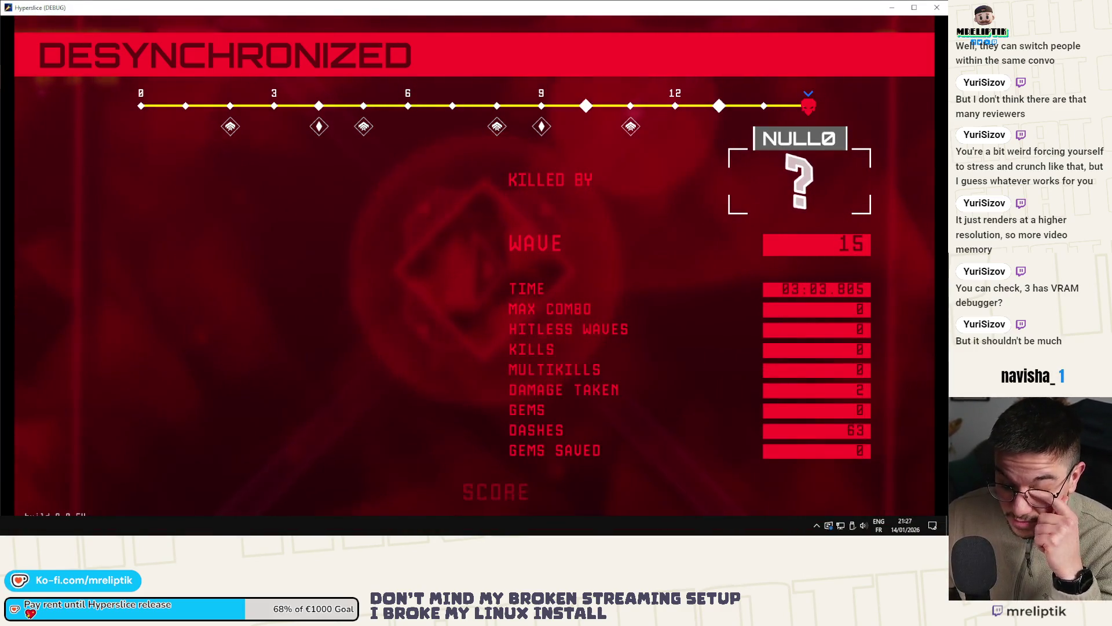
# Step: Return to the Godot editor and check the debugger's list of errors
pyautogui.click(937, 7)
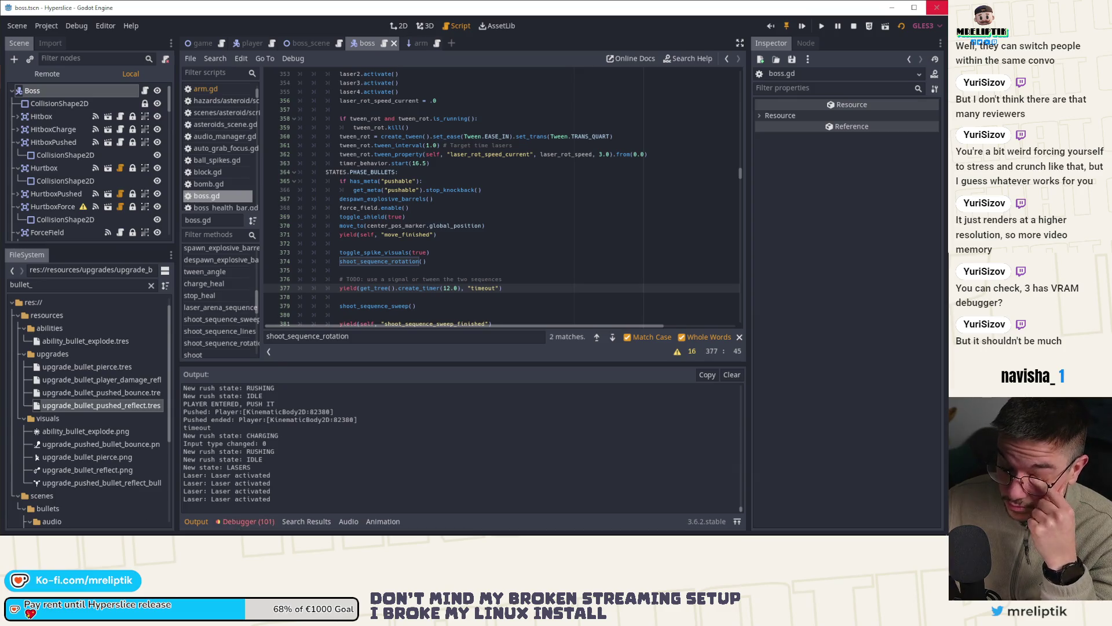
pyautogui.click(238, 527)
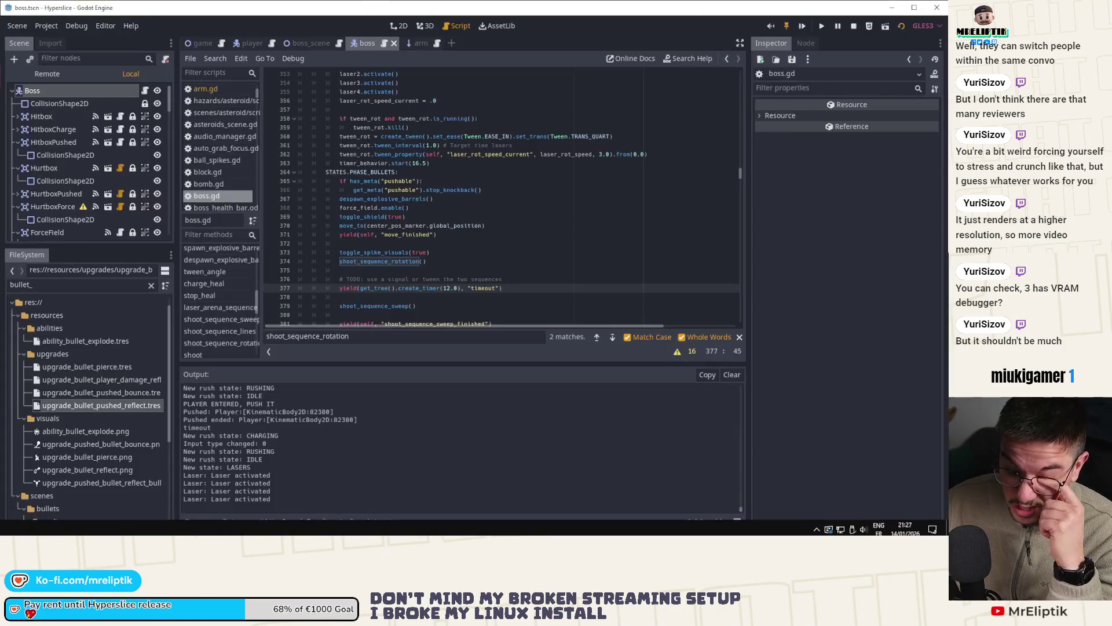
pyautogui.hotkey('alt', 'Tab')
pyautogui.click(248, 520)
pyautogui.click(249, 352)
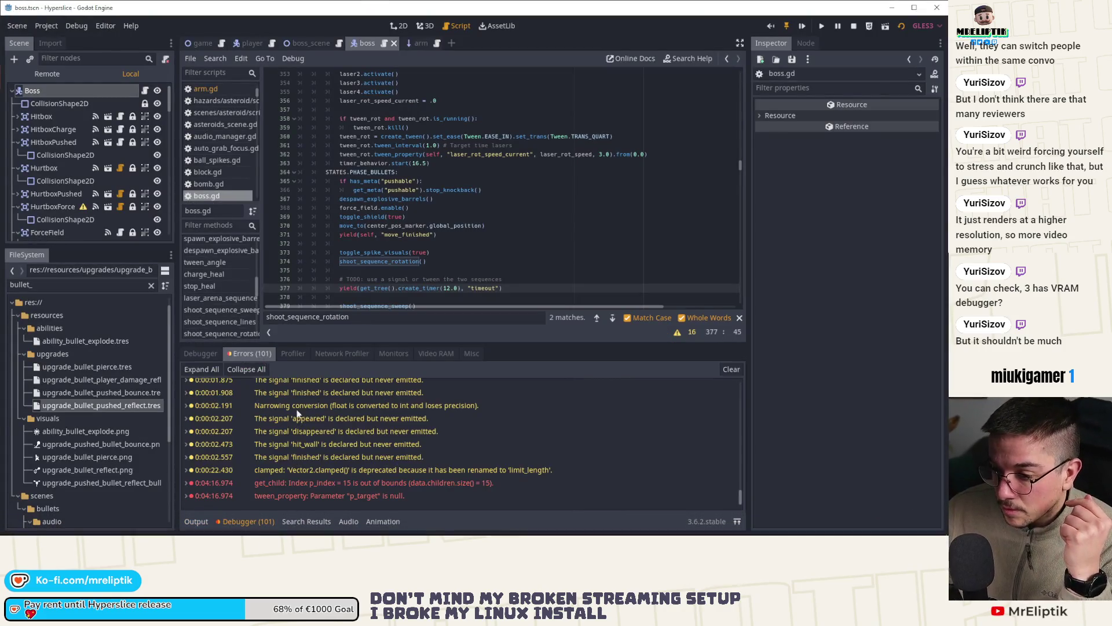
# Step: Stop the running game, collapse the debugger panel, and switch to VS Code
pyautogui.click(249, 521)
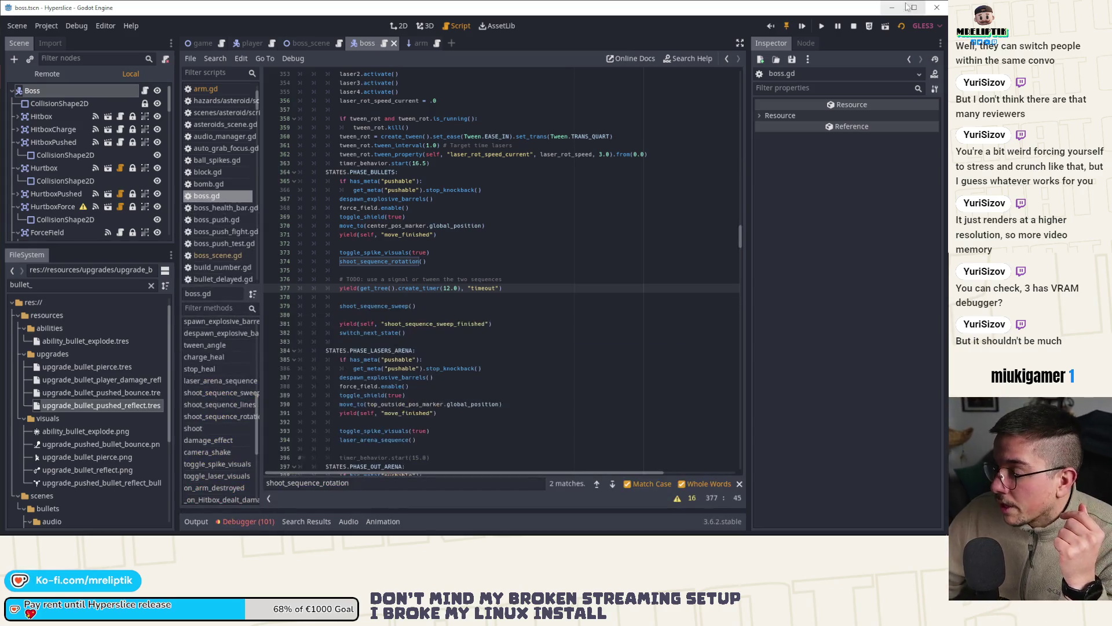
pyautogui.click(853, 26)
pyautogui.click(542, 258)
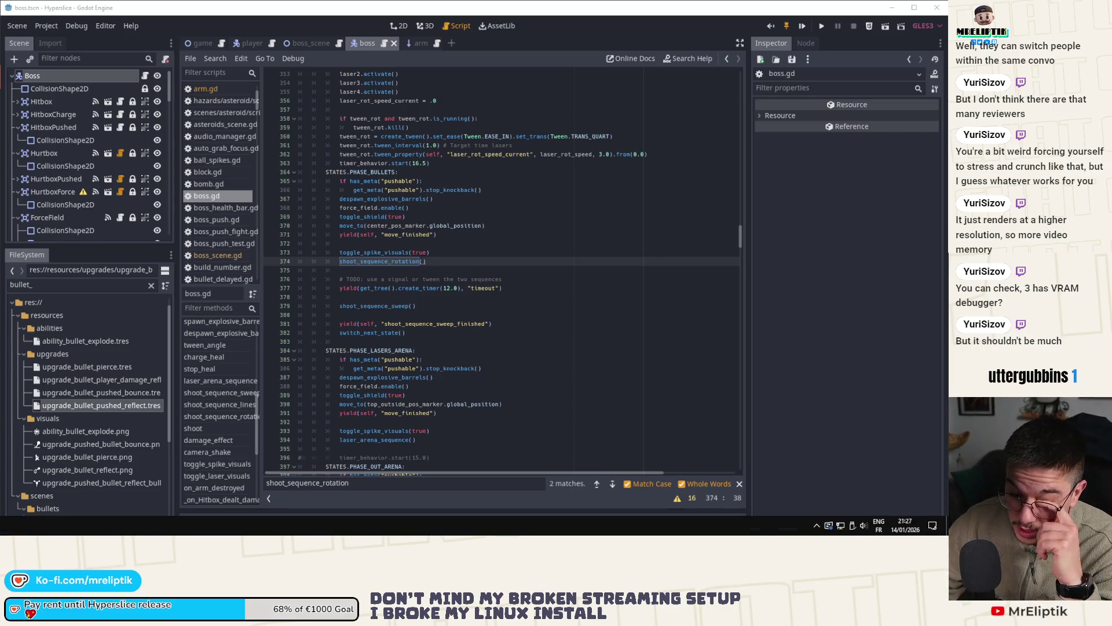
pyautogui.hotkey('alt', 'Tab')
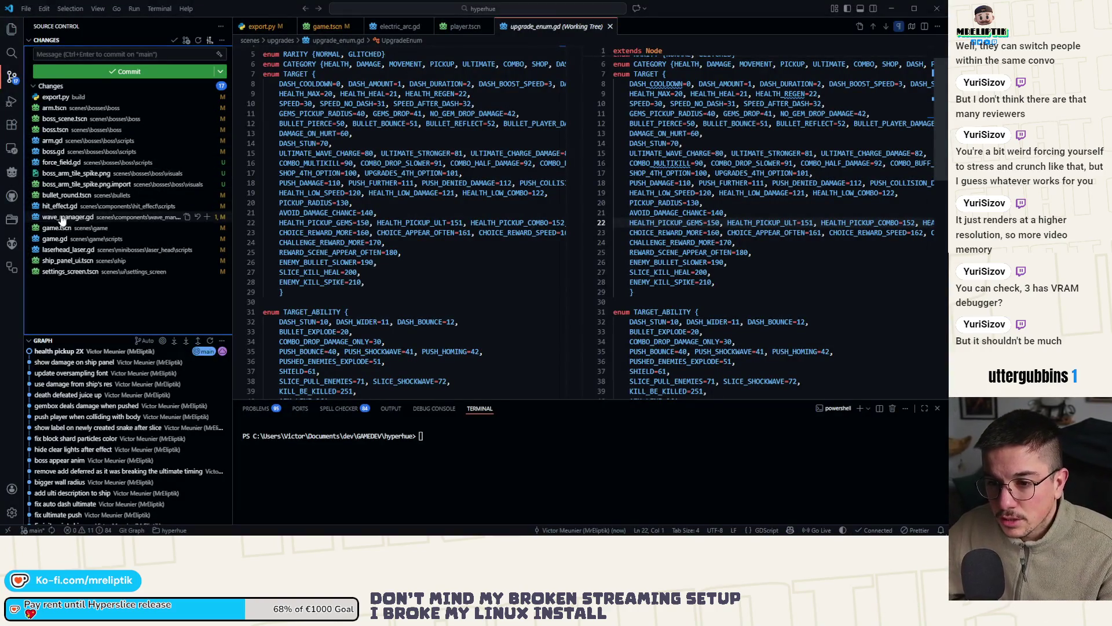
# Step: Review and commit hit_effect.gd as 'add finished signal'
pyautogui.click(61, 206)
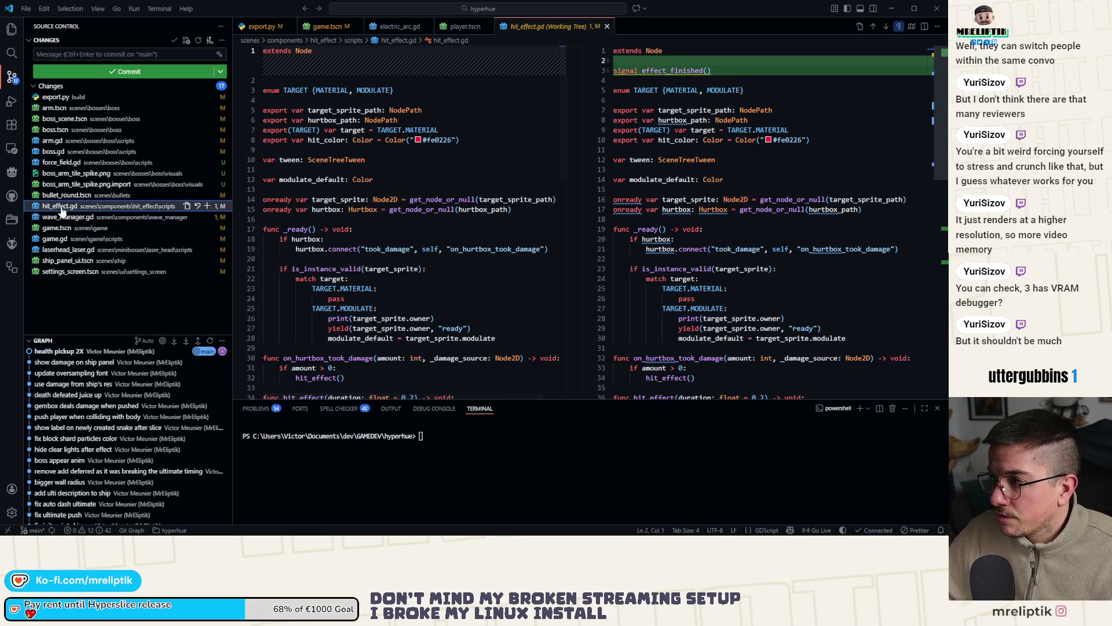
pyautogui.scroll(-10, 946, 122)
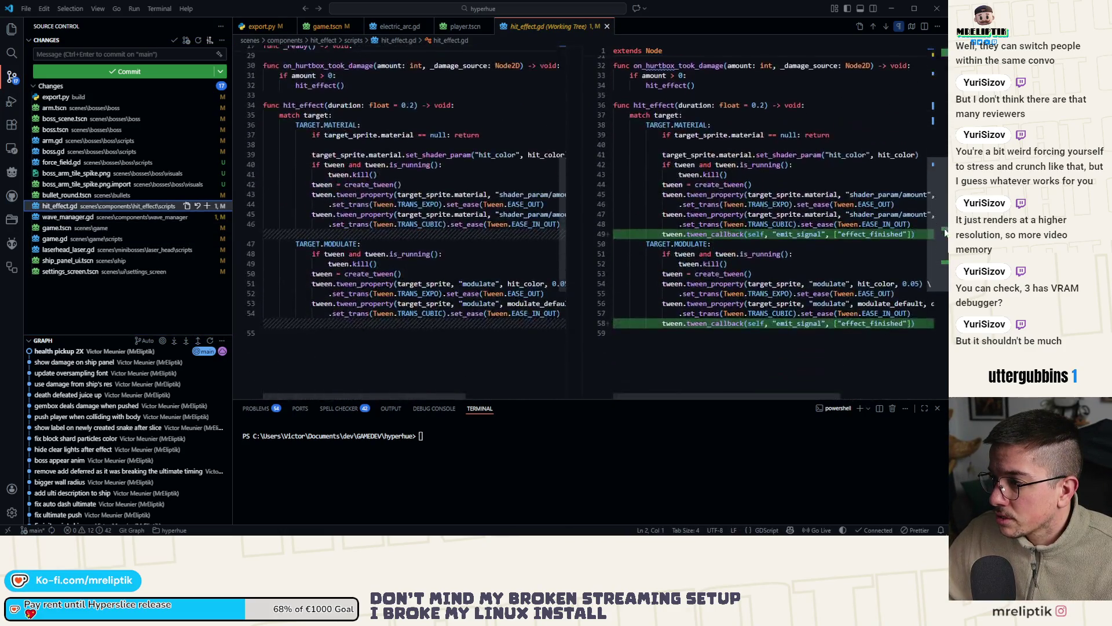
pyautogui.click(207, 206)
pyautogui.click(103, 53)
pyautogui.write('add finished si')
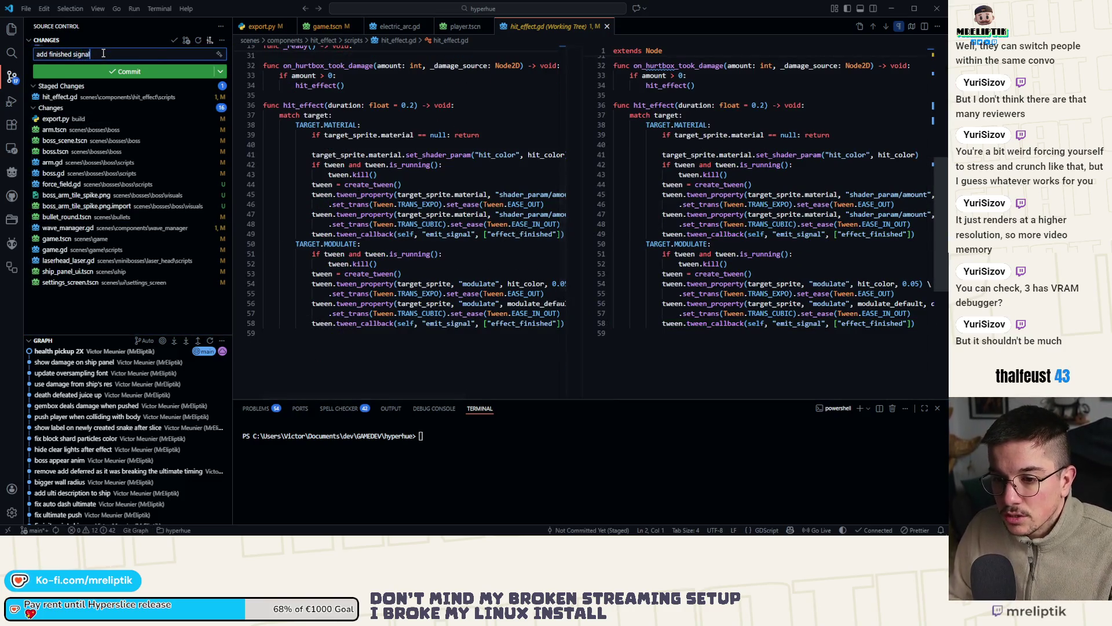
pyautogui.write('gnal')
pyautogui.hotkey('ctrl', 'Return')
# Step: Stage settings_screen.tscn and commit it as 'remove modal null'
pyautogui.click(75, 261)
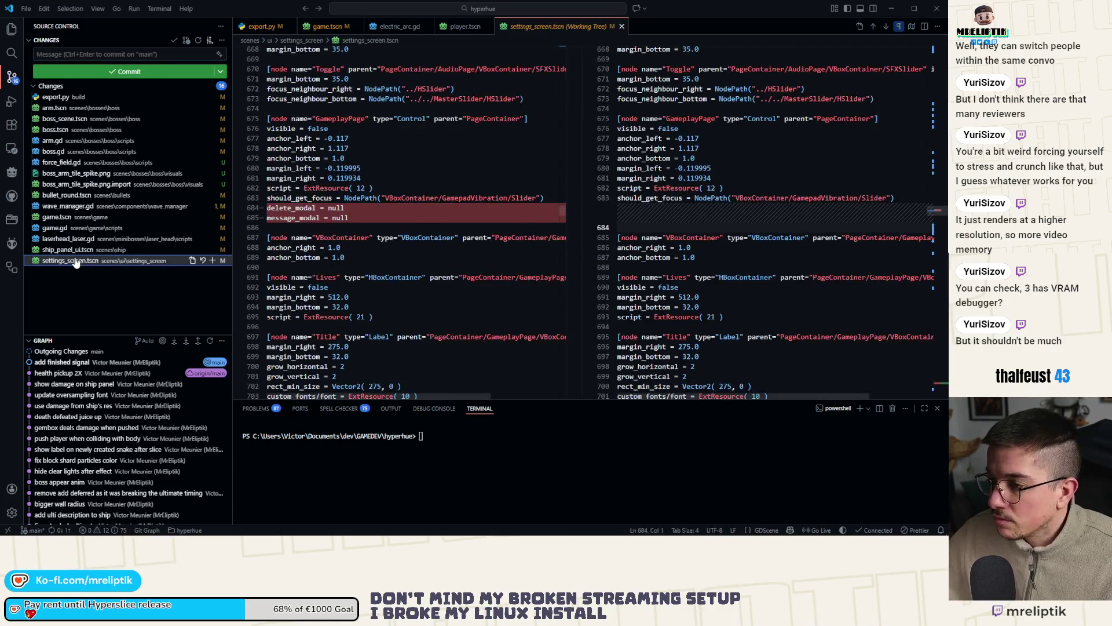
pyautogui.click(212, 260)
pyautogui.click(107, 55)
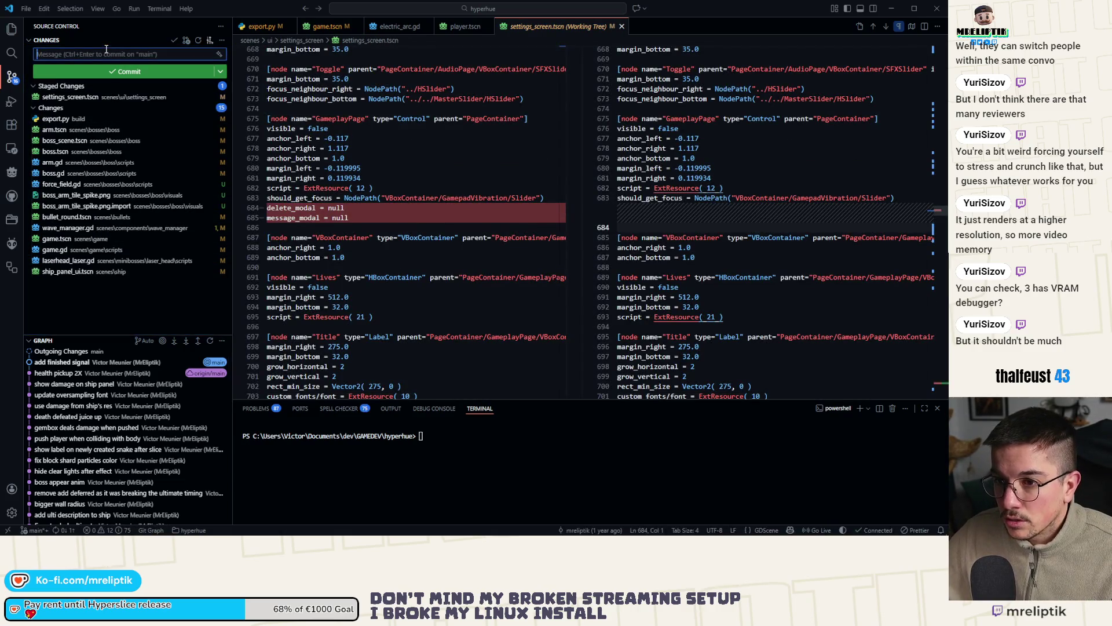
pyautogui.write('remove modal null')
pyautogui.hotkey('ctrl', 'Return')
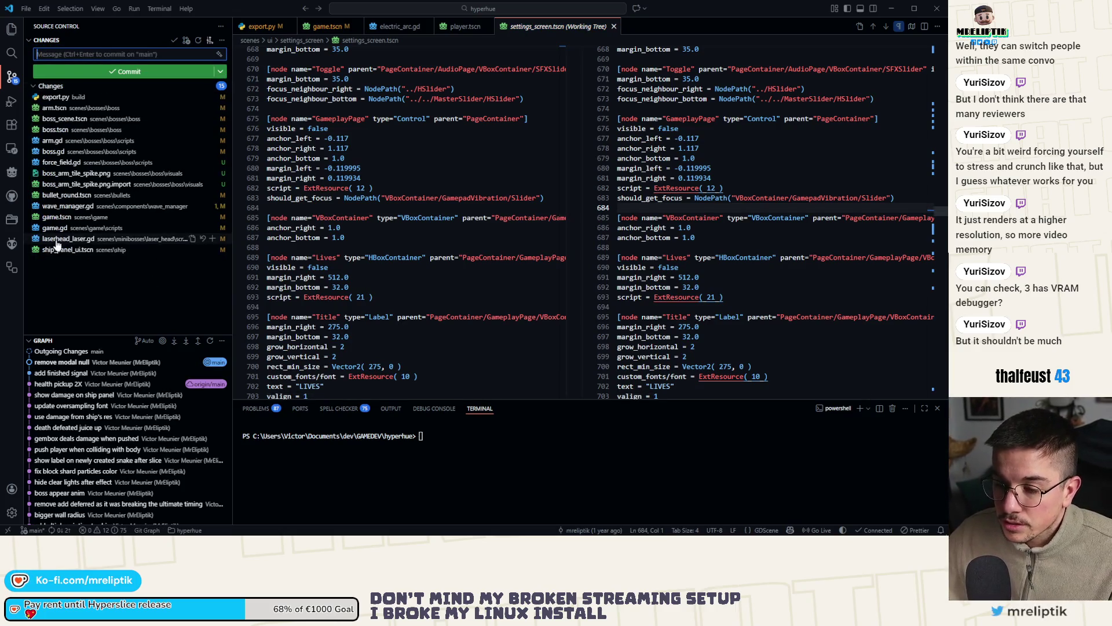
# Step: Review laserhead_laser.gd's diff and commit it as 're appear properly'
pyautogui.click(55, 251)
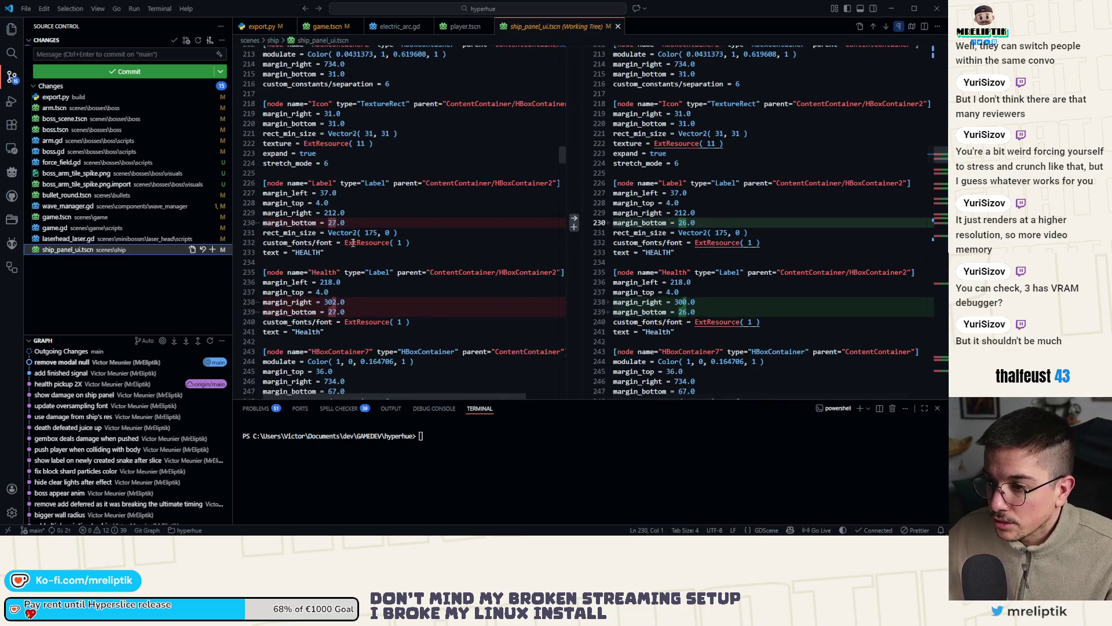
pyautogui.click(81, 241)
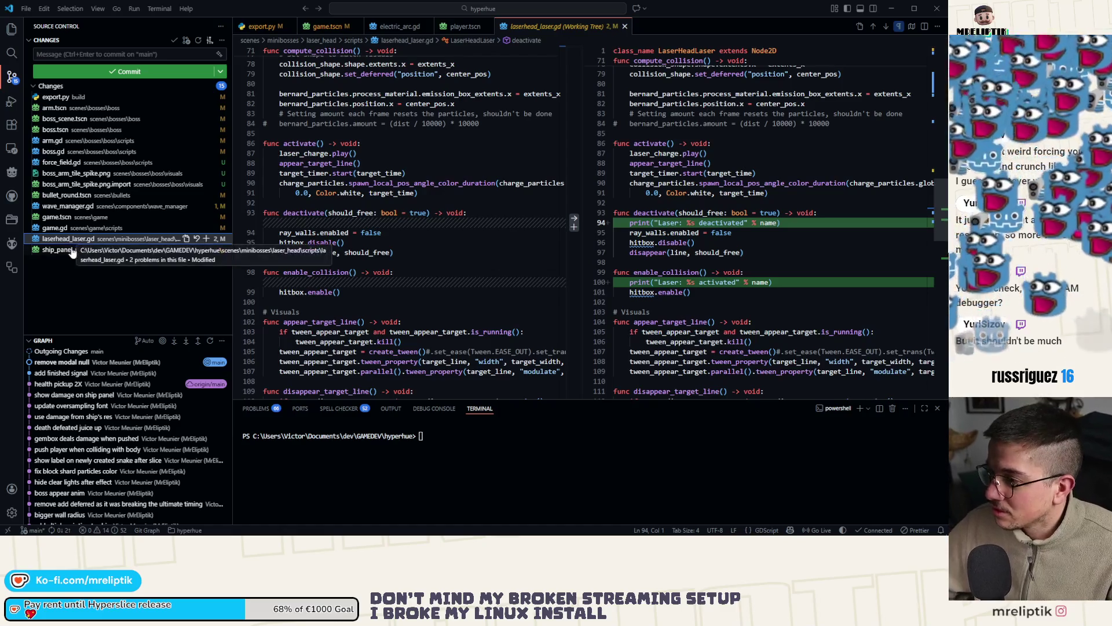
pyautogui.scroll(-5, 807, 216)
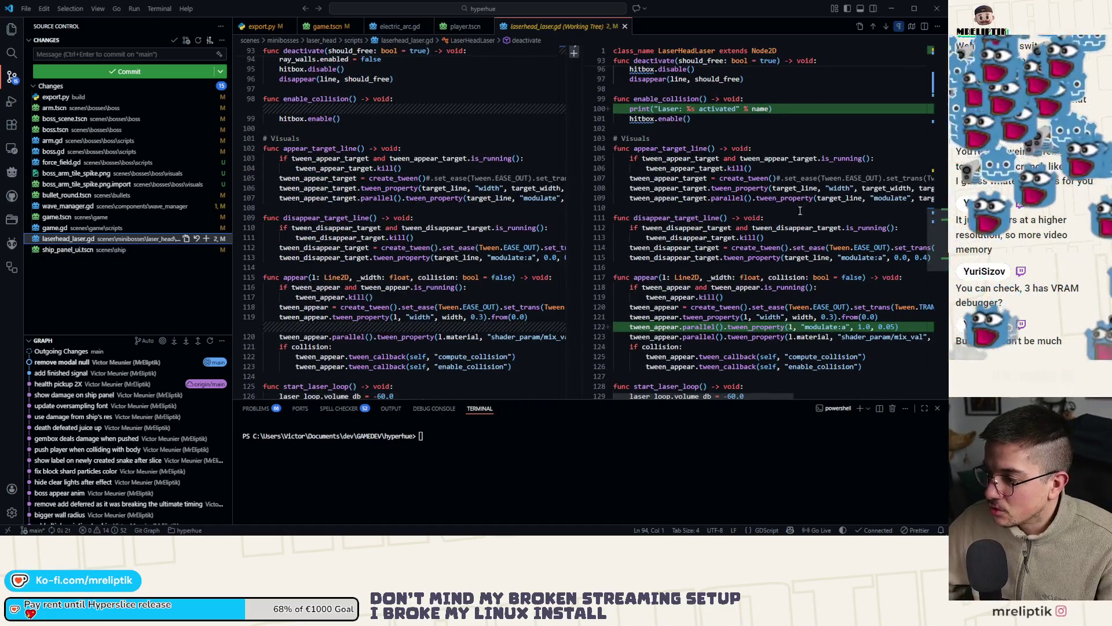
pyautogui.scroll(2, 807, 216)
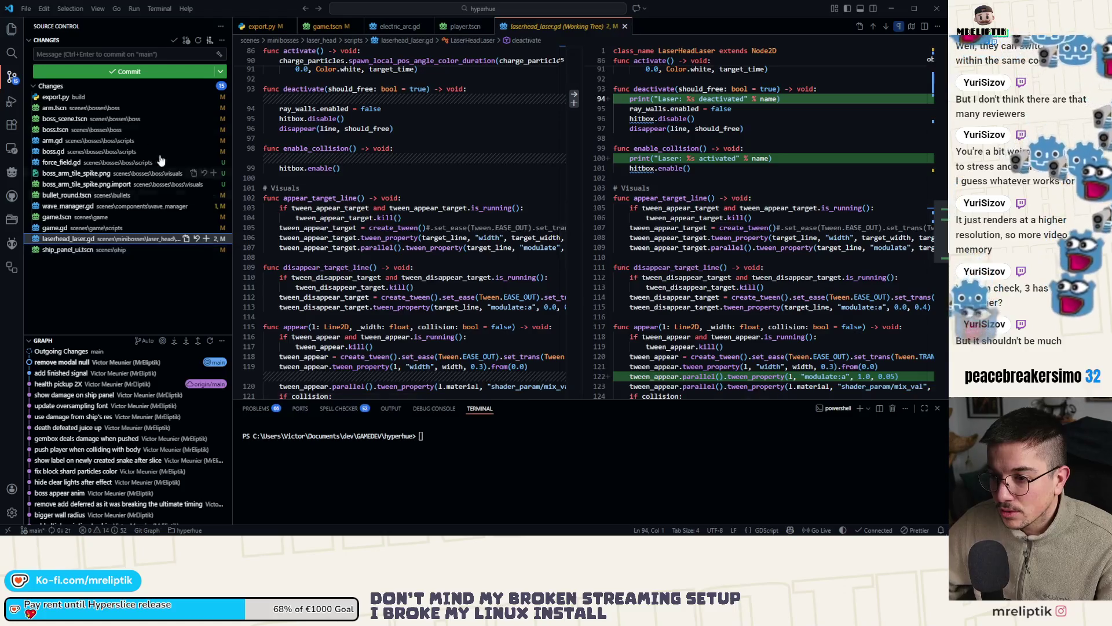
pyautogui.click(206, 238)
pyautogui.click(123, 55)
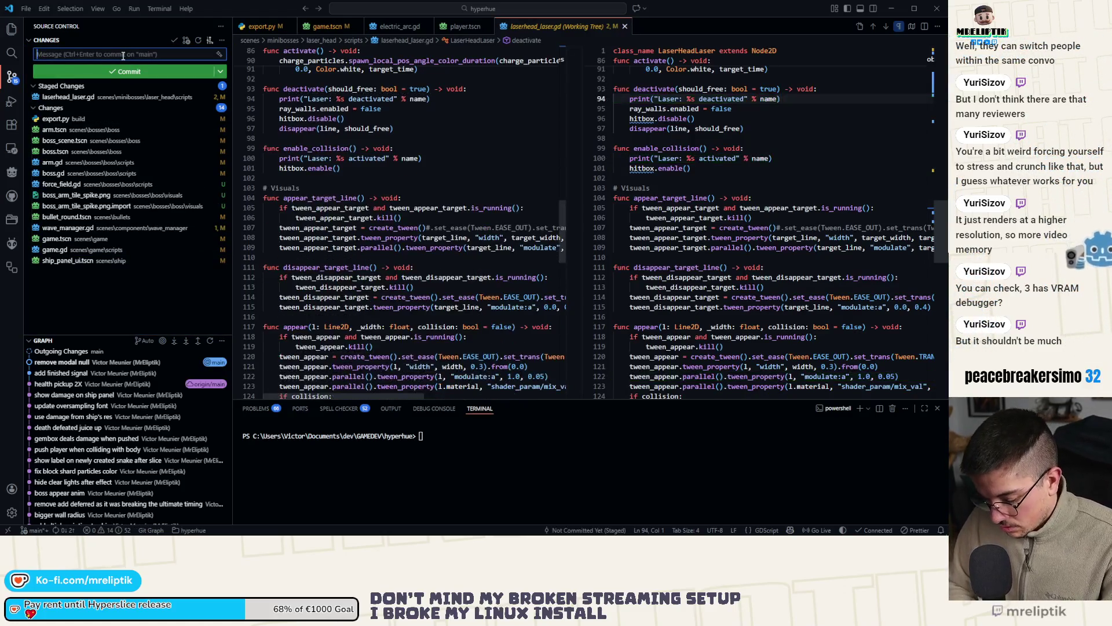
pyautogui.write('re appear properly')
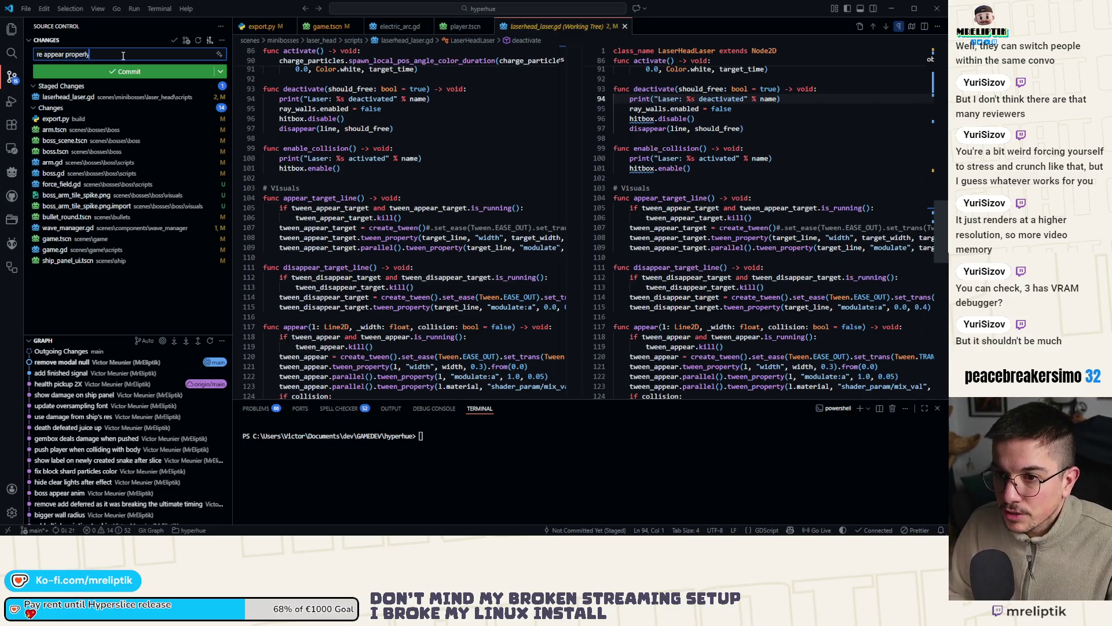
pyautogui.hotkey('ctrl', 'Return')
pyautogui.click(65, 109)
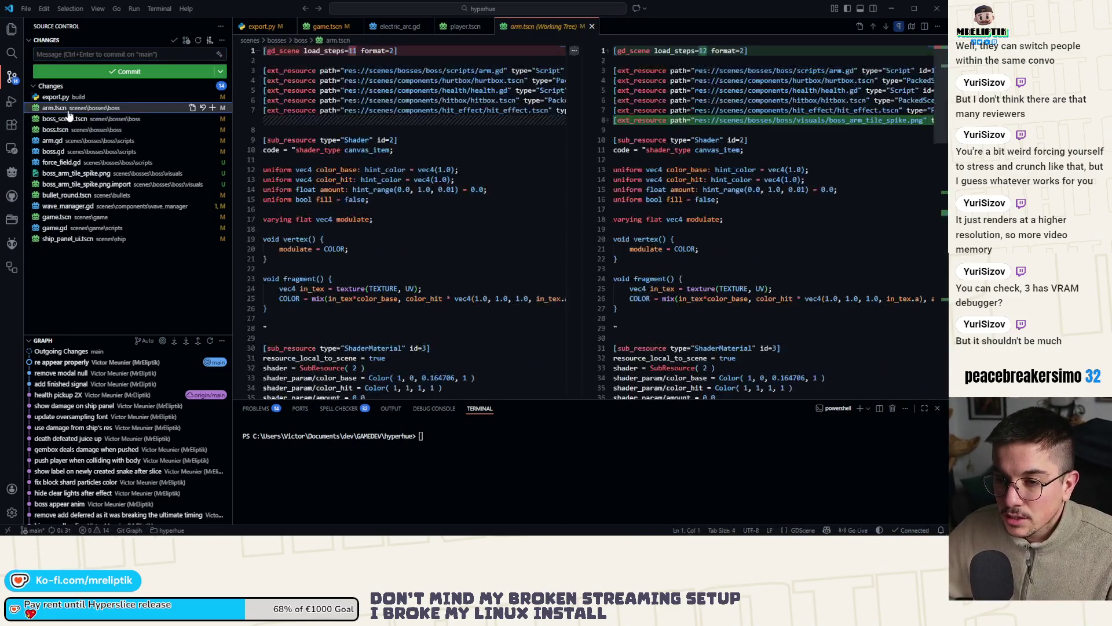
# Step: Stage arm.tscn, the boss files through the spike image import, and bullet_round.tscn
pyautogui.click(212, 108)
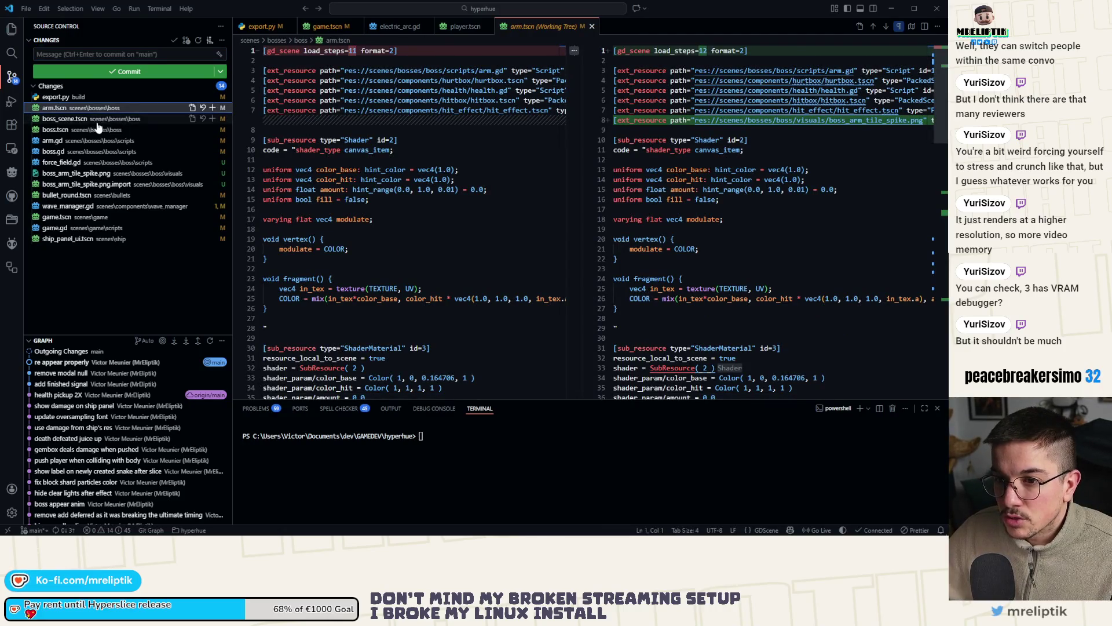
pyautogui.click(65, 129)
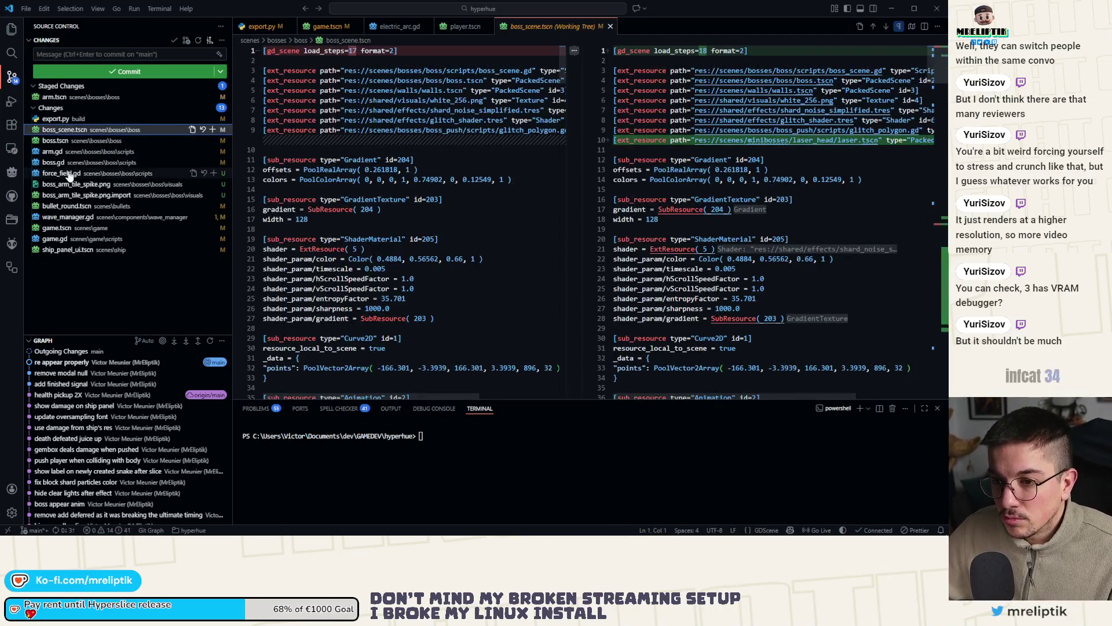
pyautogui.keyDown('shift'); pyautogui.click(67, 196); pyautogui.keyUp('shift')
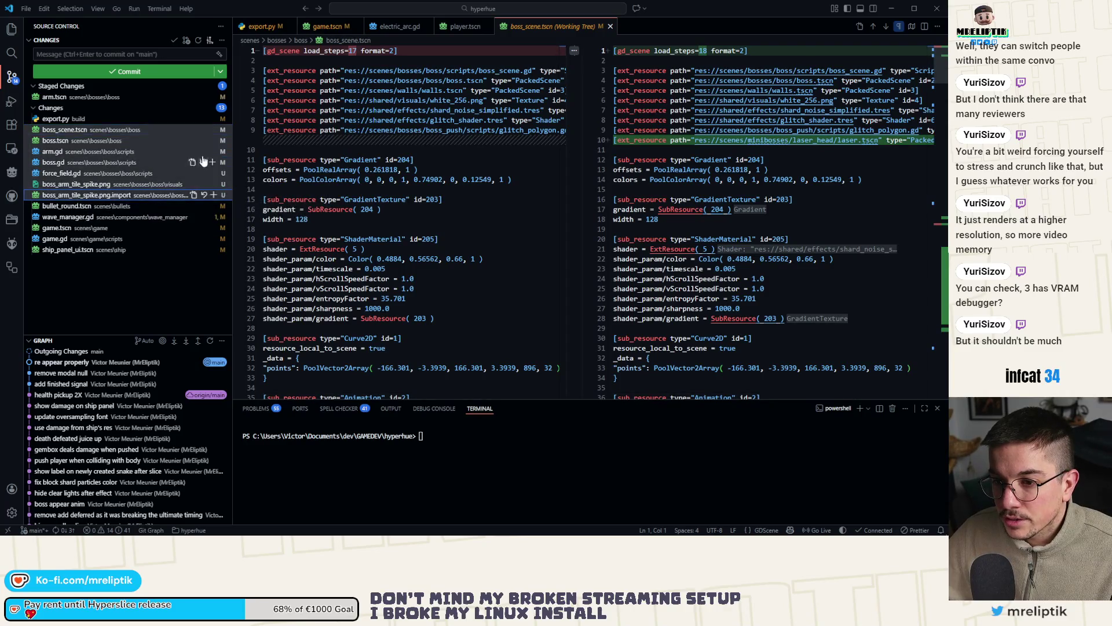
pyautogui.click(213, 130)
pyautogui.click(71, 206)
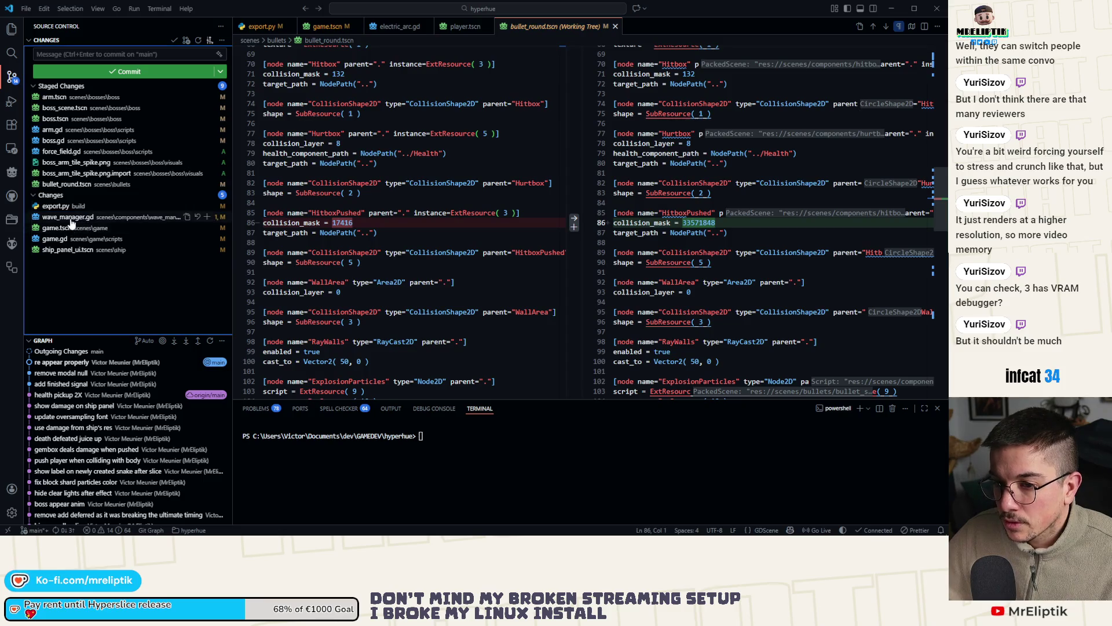
pyautogui.click(75, 219)
# Step: Glance at the game.tscn and game.gd diffs, then commit the staged files as 'boss wip'
pyautogui.click(76, 229)
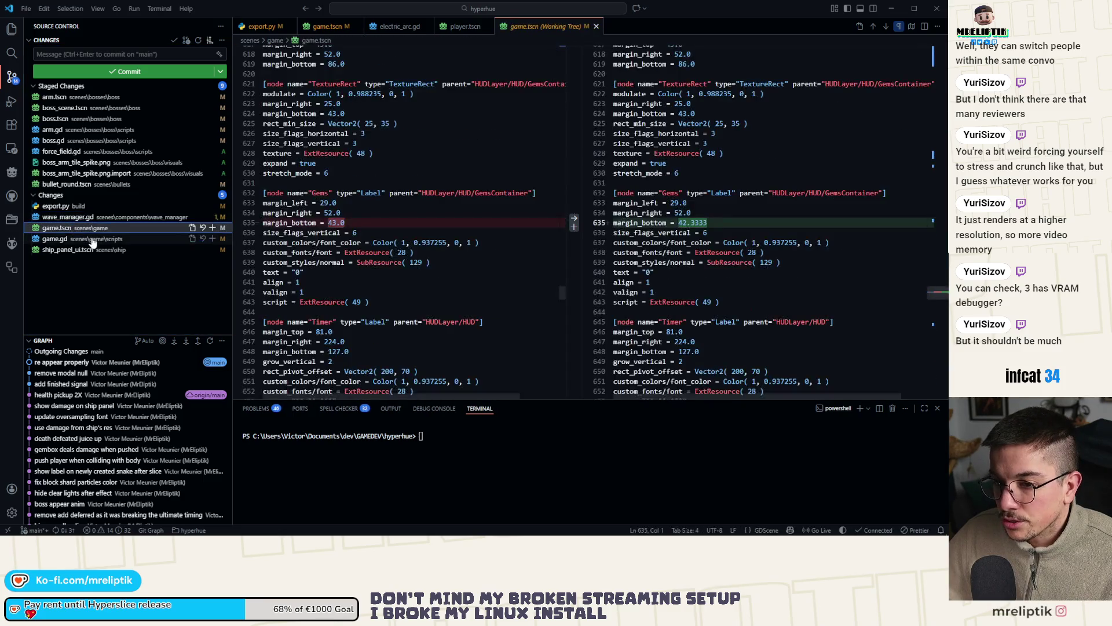
pyautogui.click(81, 239)
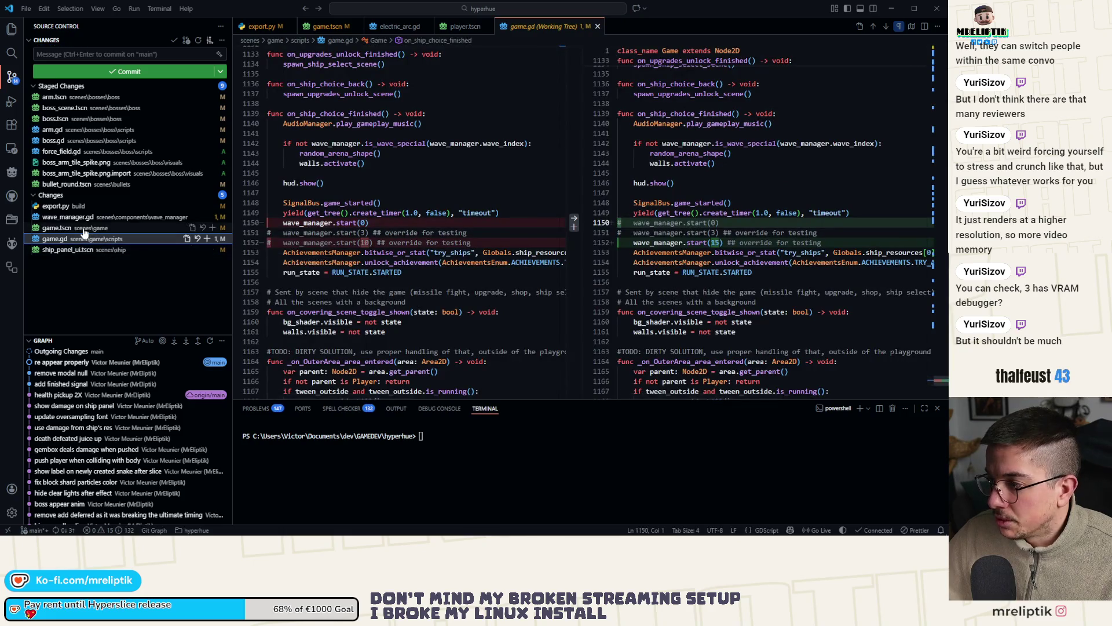
pyautogui.click(81, 229)
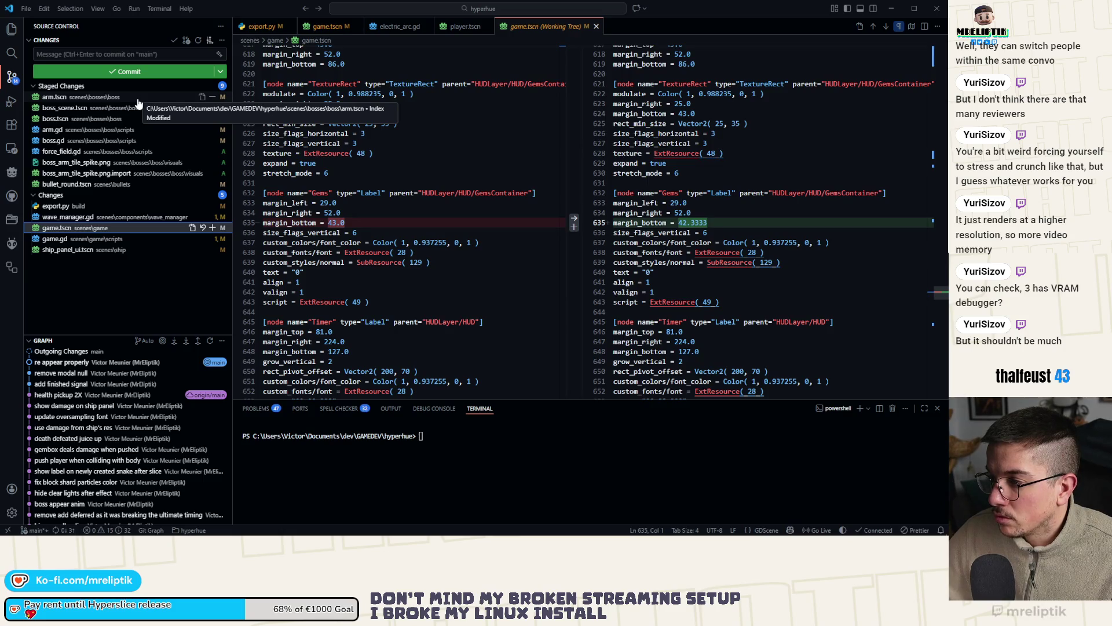
pyautogui.click(113, 52)
pyautogui.write('boss wip')
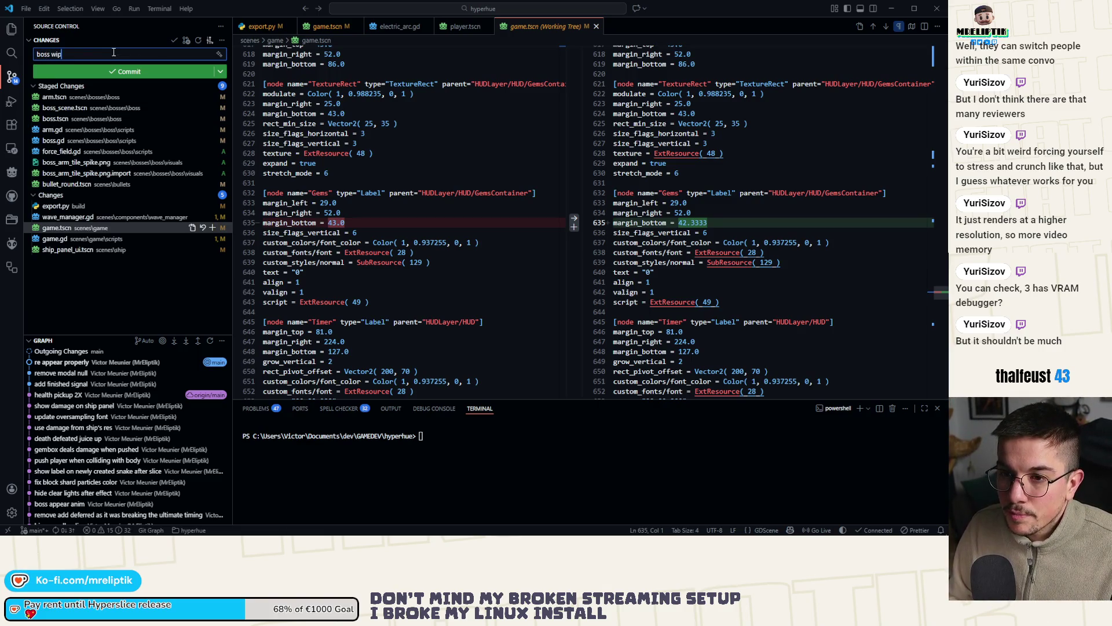
pyautogui.hotkey('ctrl', 'Return')
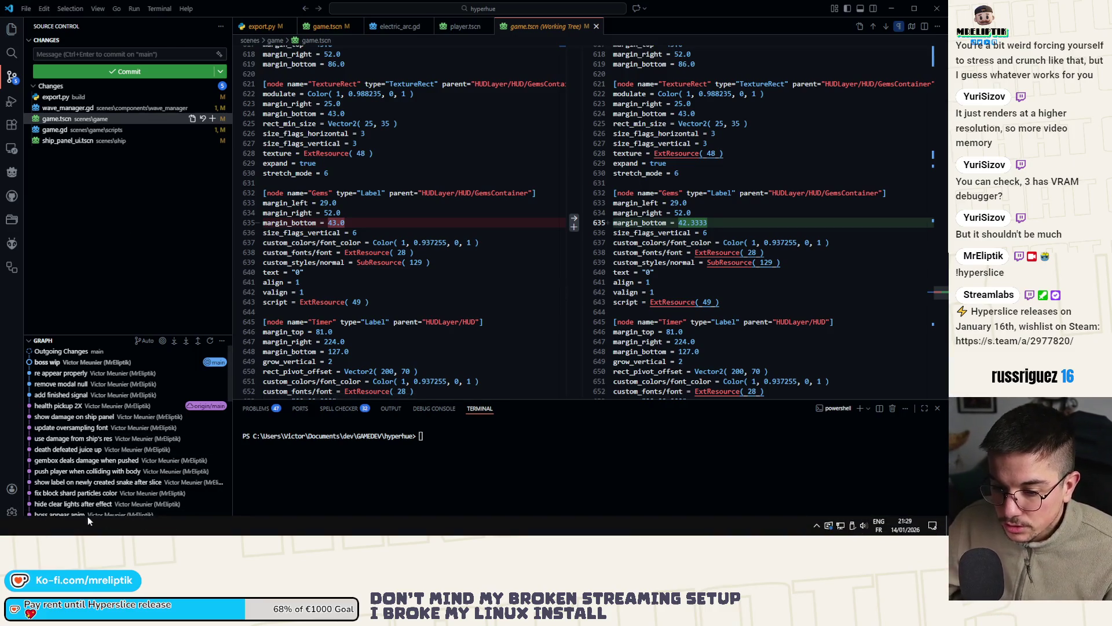
# Step: Review the wave_manager.gd, ship_panel_ui.tscn and export.py diffs, then close VS Code
pyautogui.moveTo(67, 535)
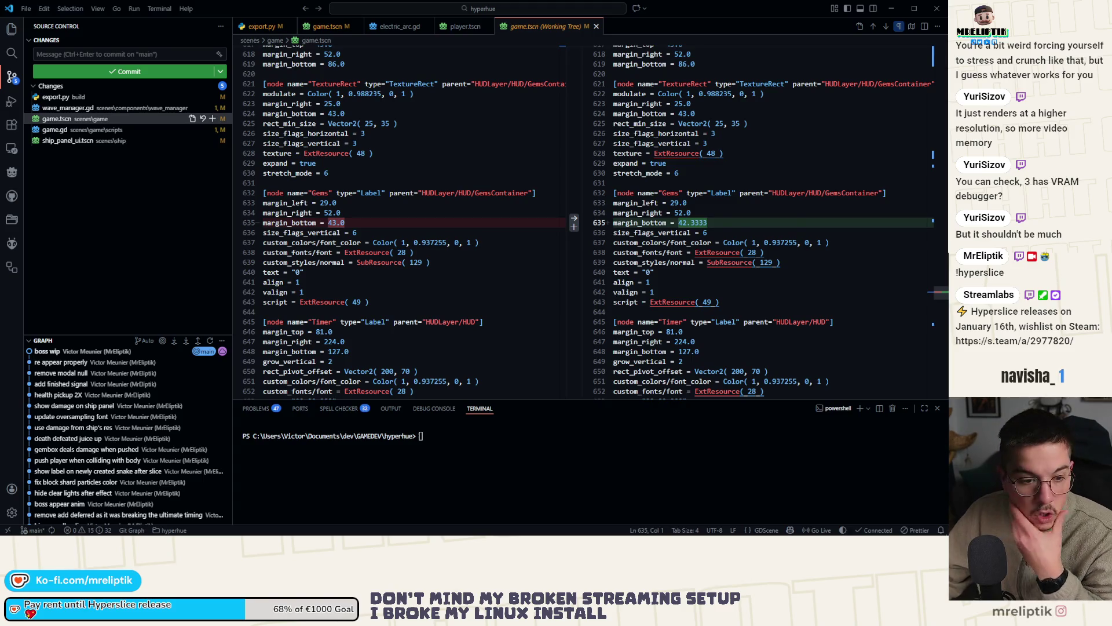
pyautogui.click(160, 231)
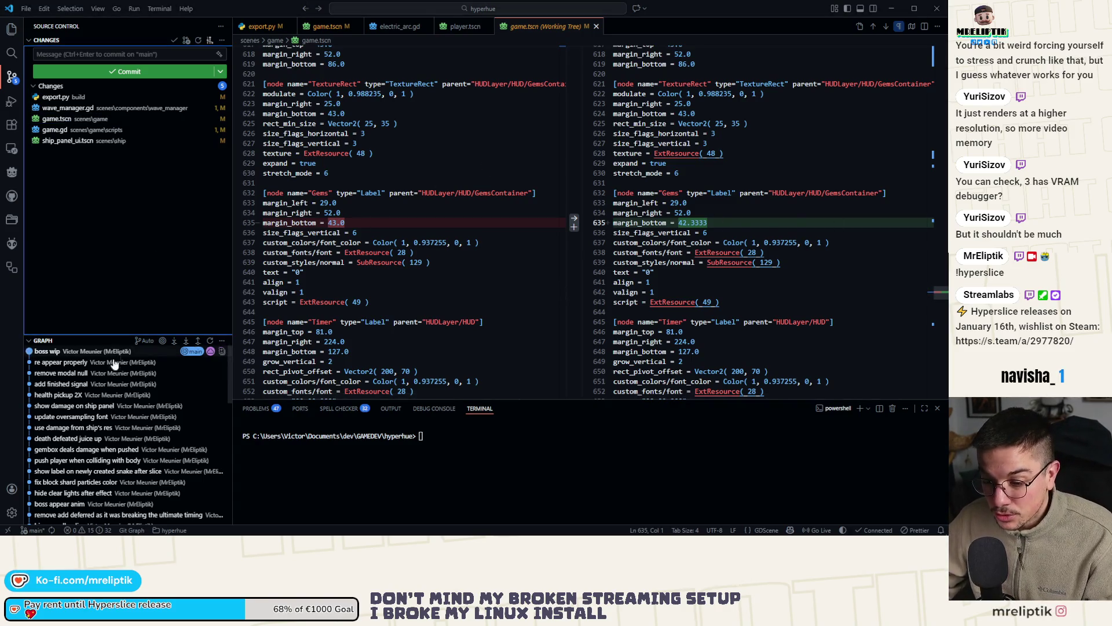
pyautogui.click(75, 109)
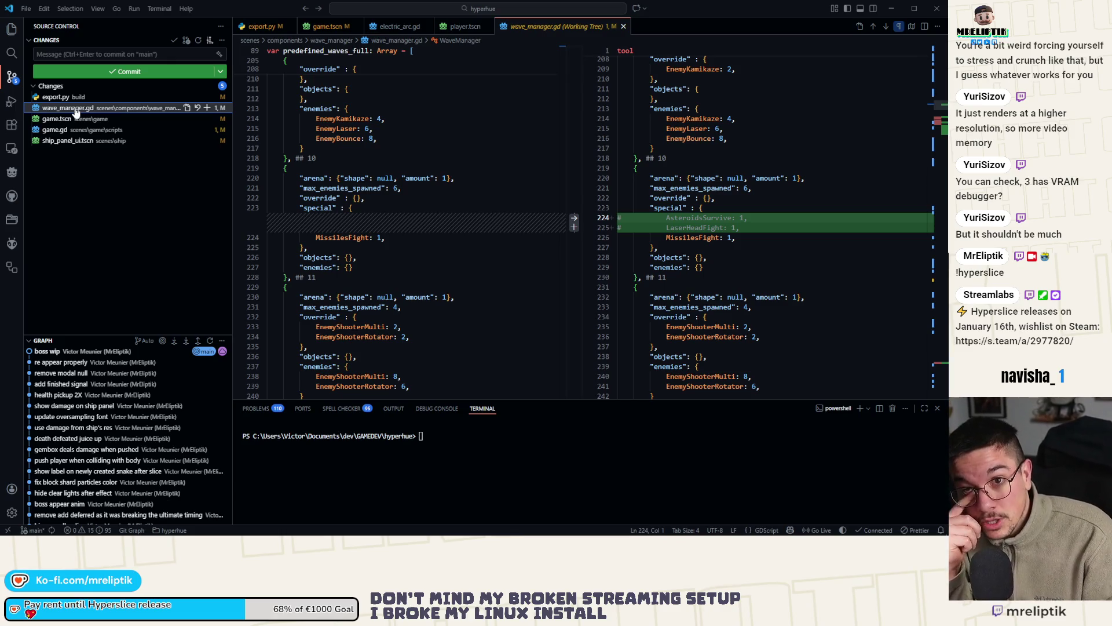
pyautogui.click(68, 141)
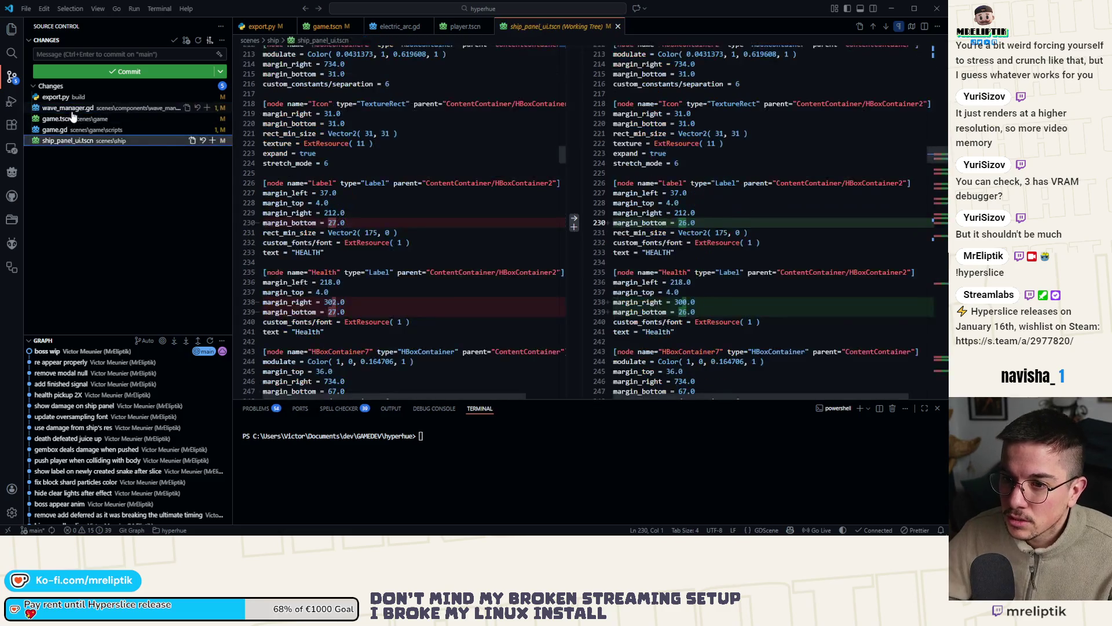
pyautogui.click(74, 109)
pyautogui.click(76, 99)
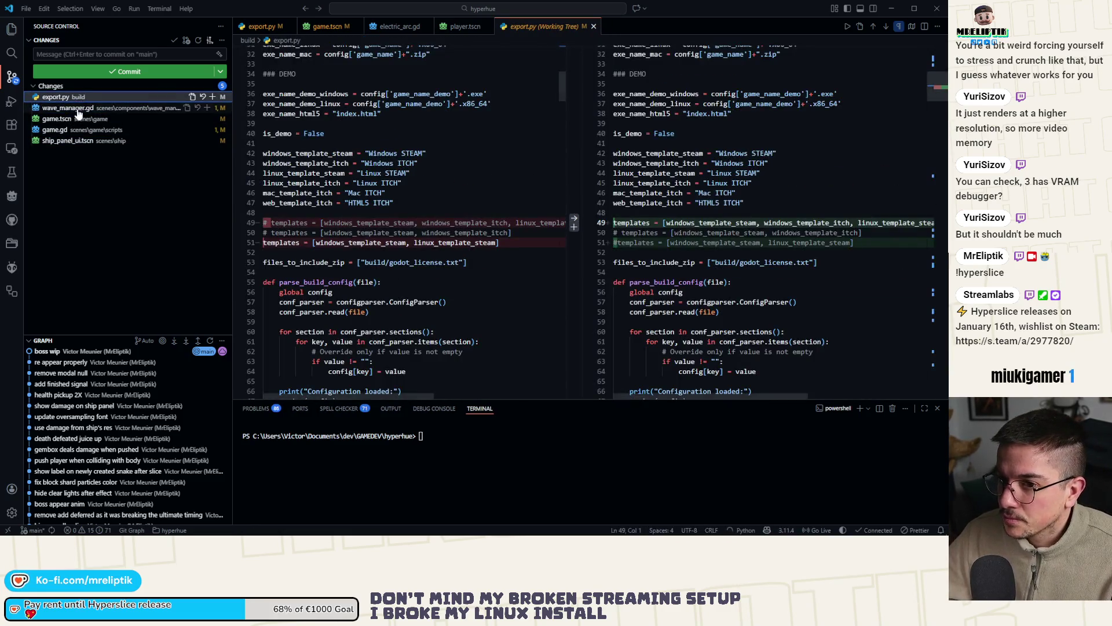
pyautogui.click(76, 108)
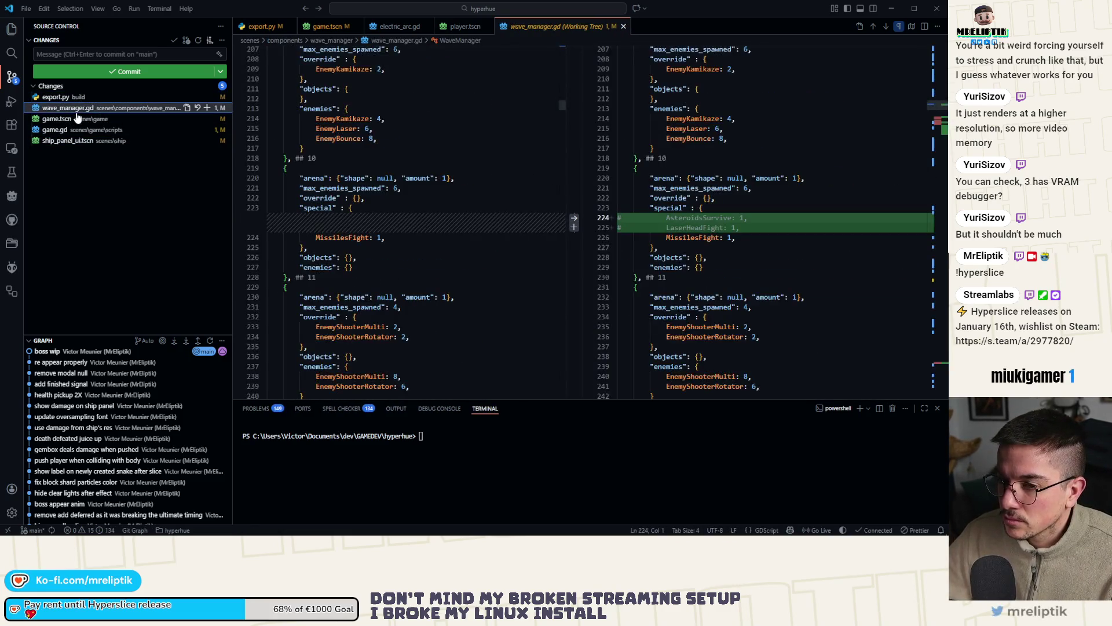
pyautogui.click(935, 12)
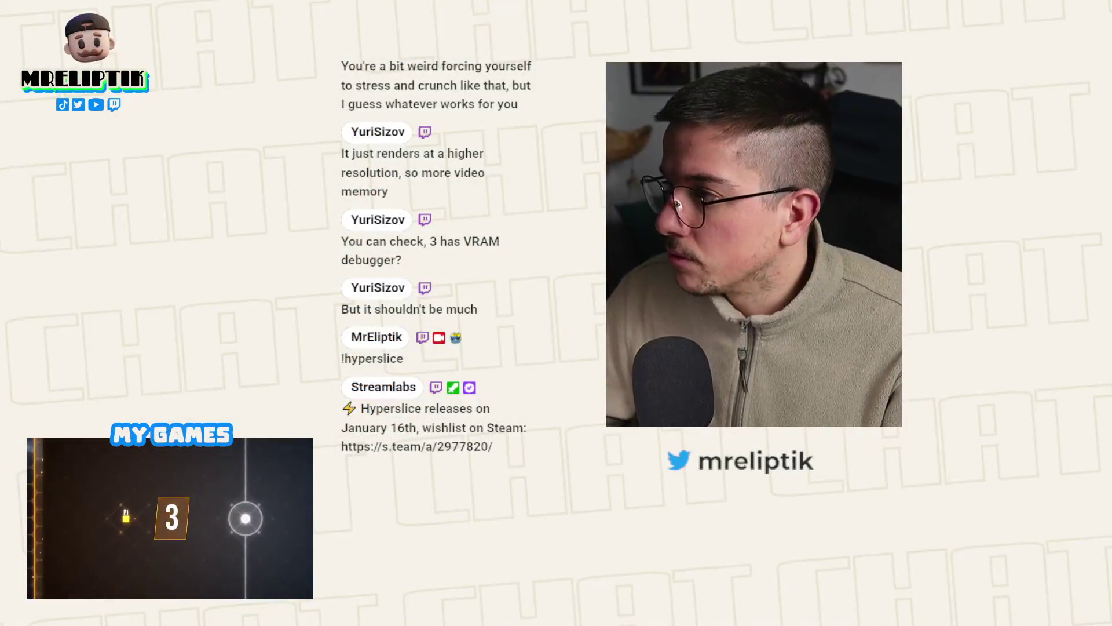